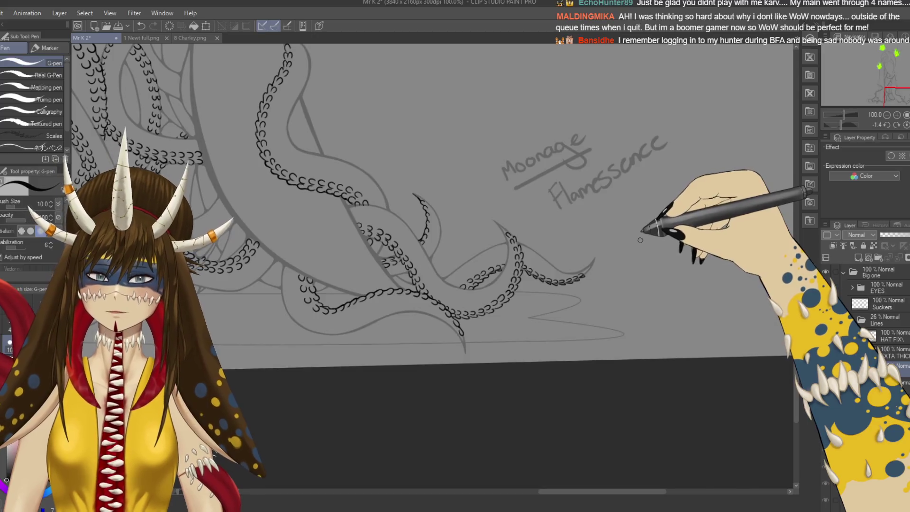
- Finish writing 'Flamessence' with the G-pen, then zoom in on the sucker chains
left_click_drag(612, 178, 666, 138)
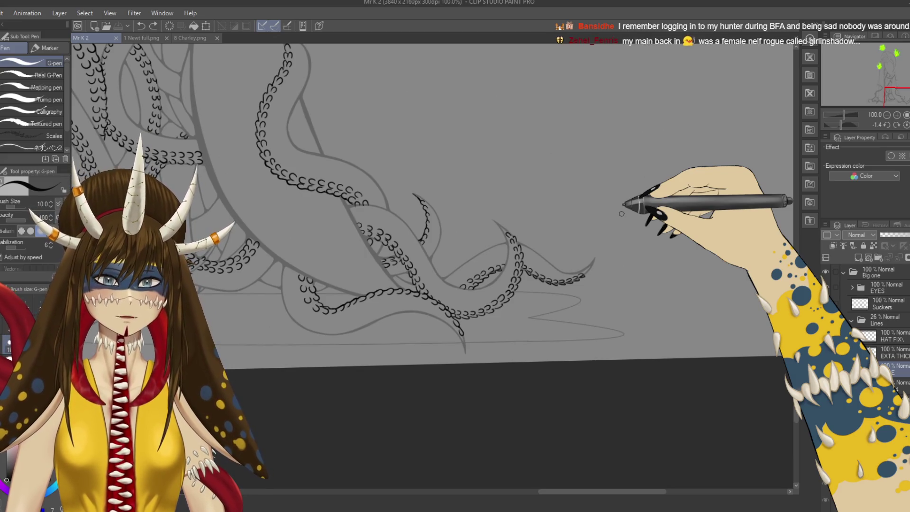
scroll(622, 213, "up", 3)
scroll(622, 214, "up", 2)
left_click_drag(623, 204, 751, 29)
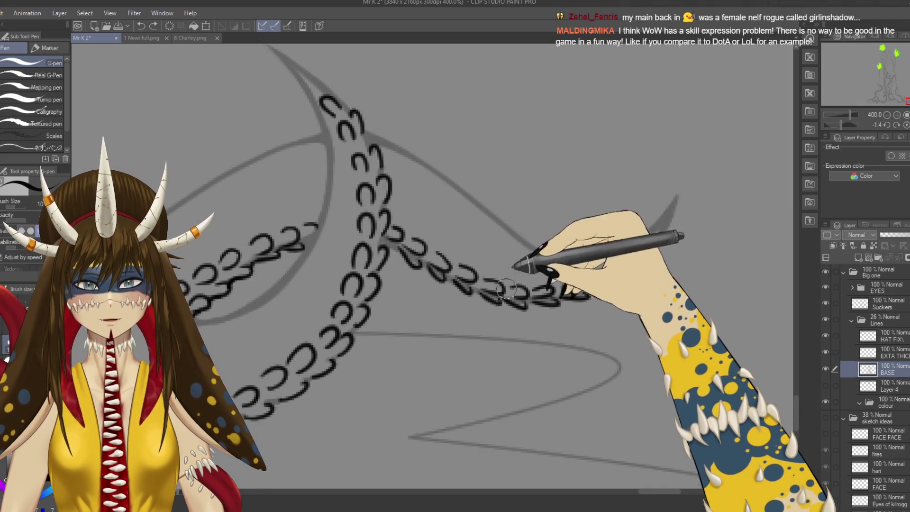
- Erase stray sucker links along the lower chain with the Hard eraser and save
key("e")
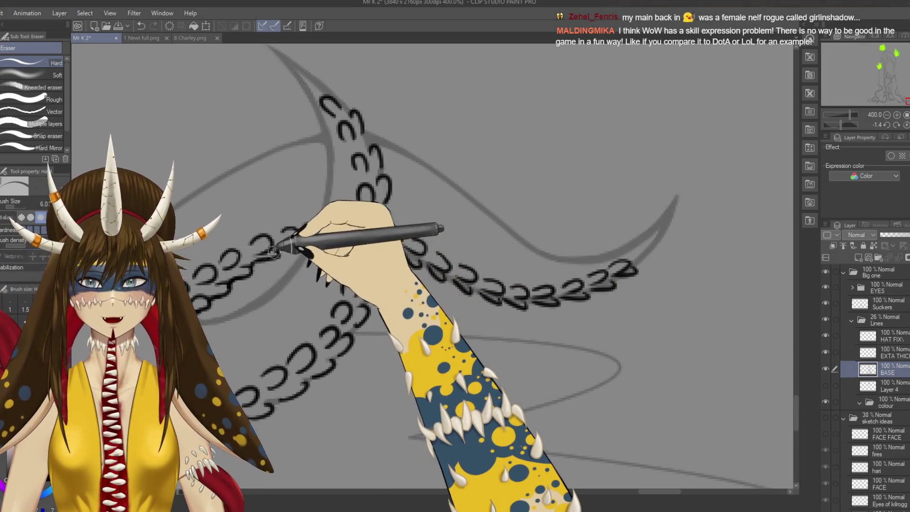
left_click_drag(247, 262, 290, 247)
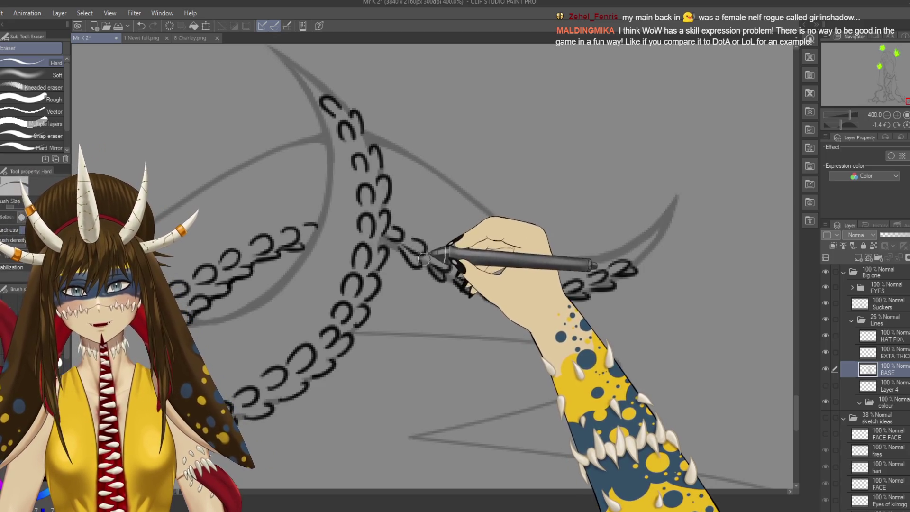
key("ctrl+s")
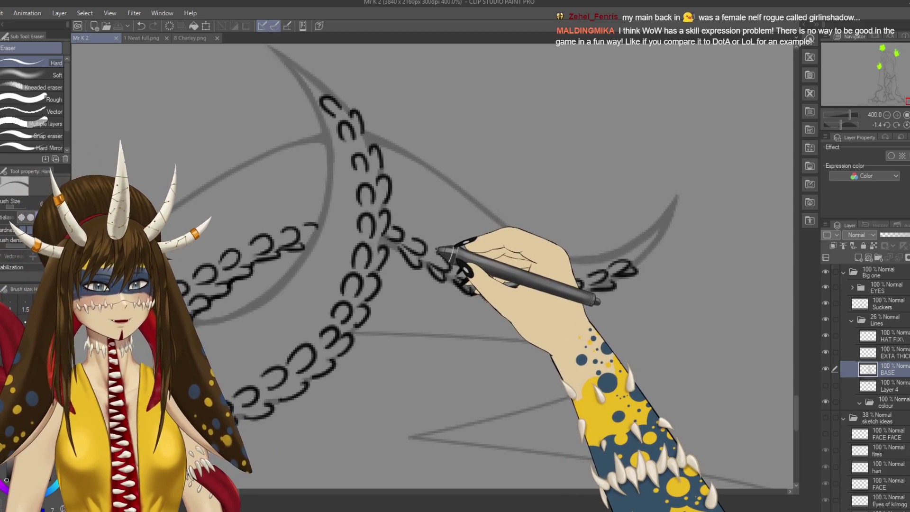
scroll(503, 293, "down", 2)
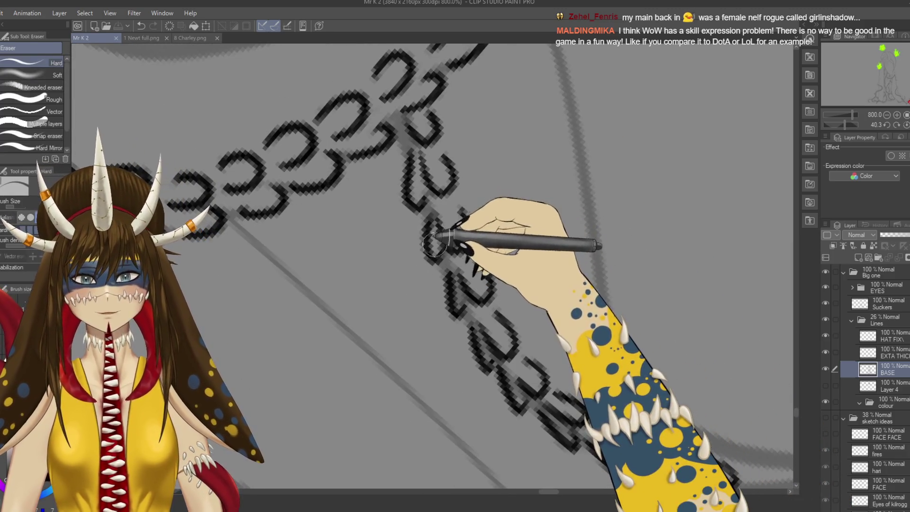
left_click_drag(423, 194, 459, 274)
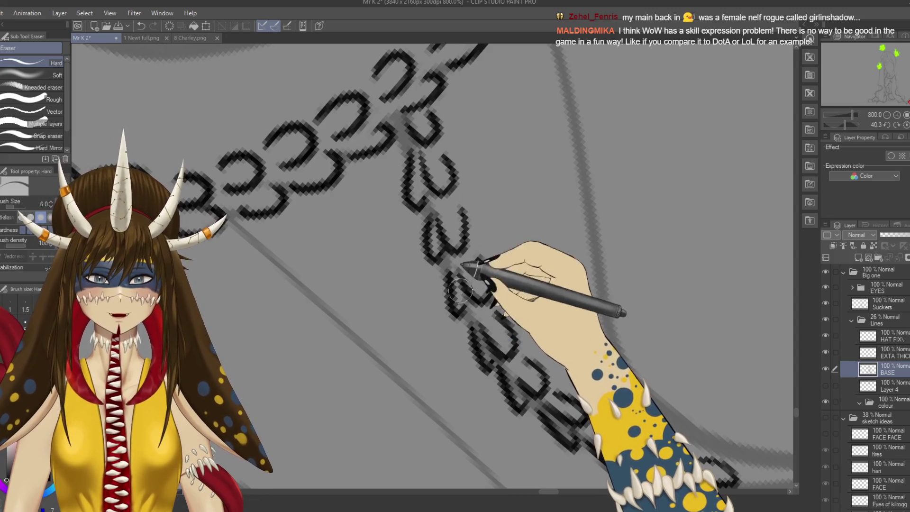
scroll(469, 266, "down", 2)
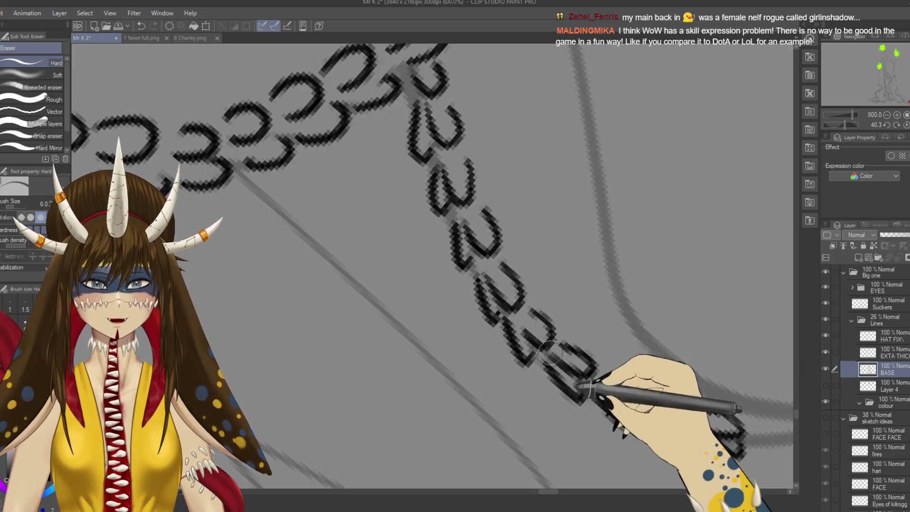
left_click_drag(682, 433, 623, 379)
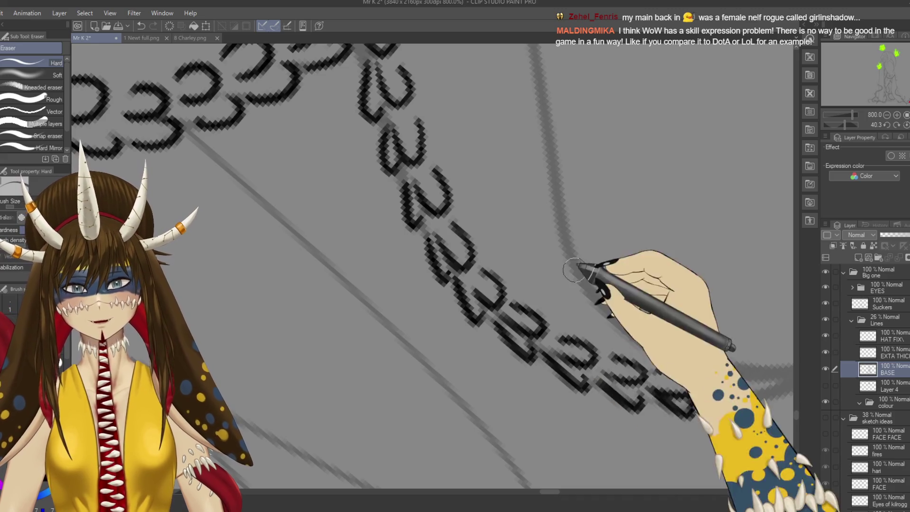
- Switch back to the G-pen and reduce the brush size to 3
key("p")
key("bracketleft")
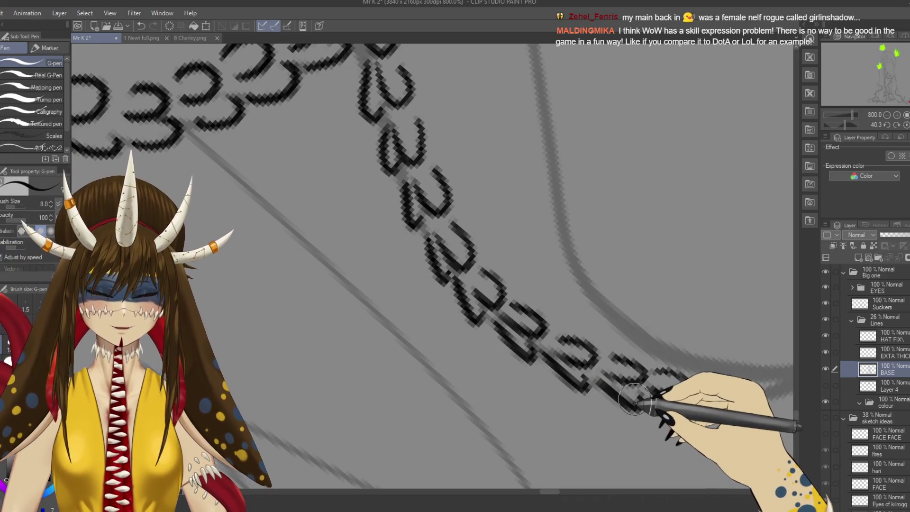
key("bracketleft")
key("bracketleft")
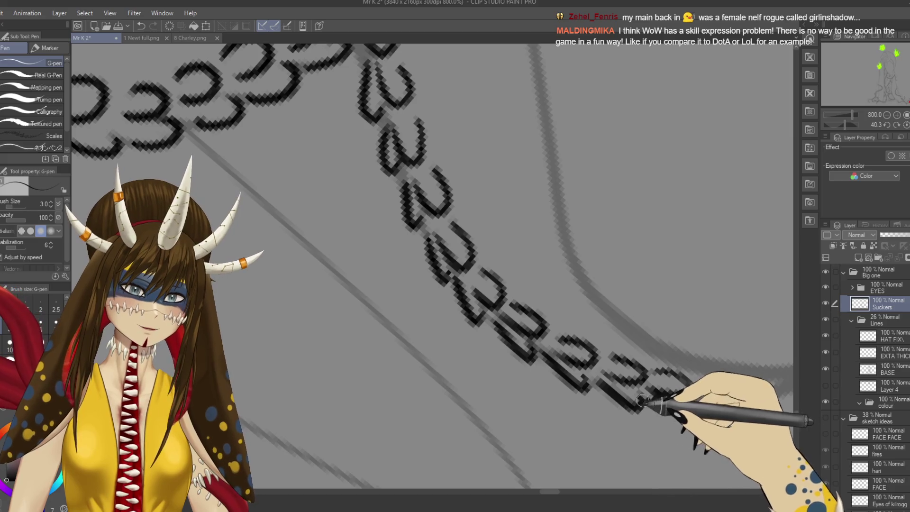
- Make the Suckers layer active and save the drawing
left_click(614, 368, "ctrl+shift")
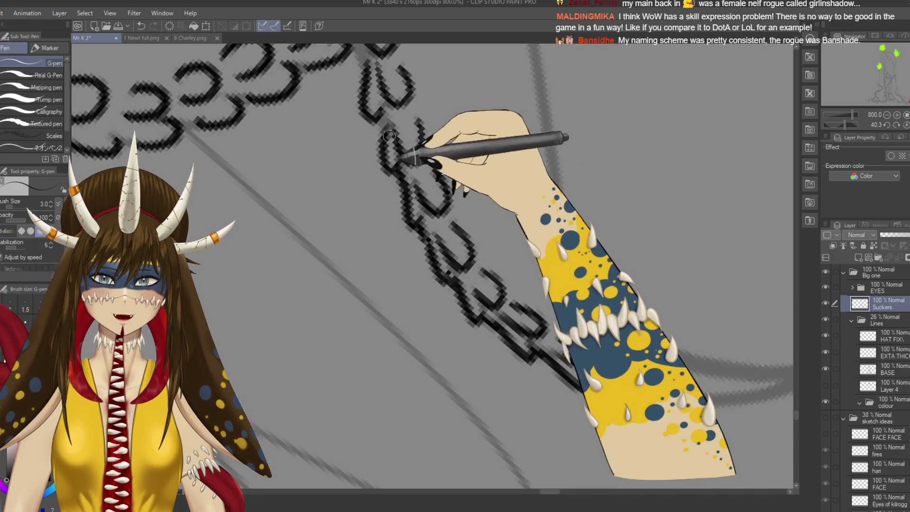
left_click_drag(400, 128, 402, 181)
key("ctrl+s")
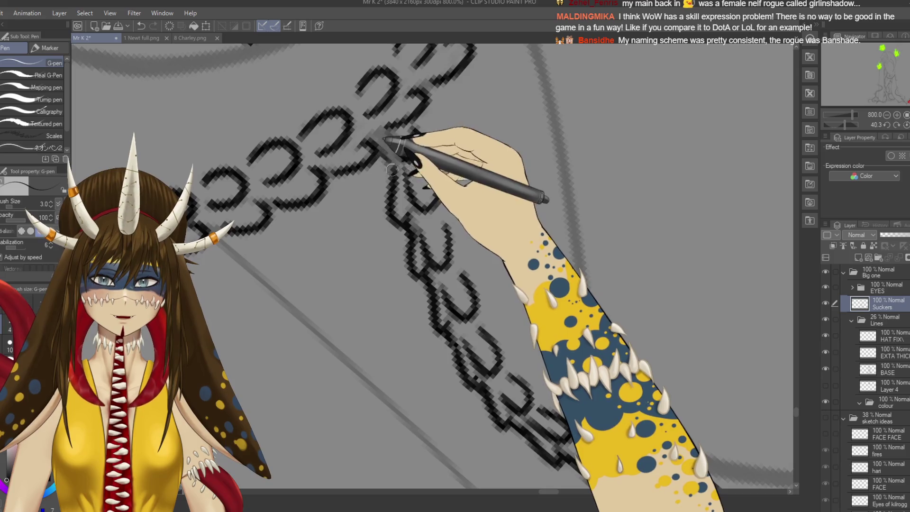
- Pan around the tentacle cluster to review the sucker lines, including the upper-left tentacles
scroll(402, 181, "down", 8)
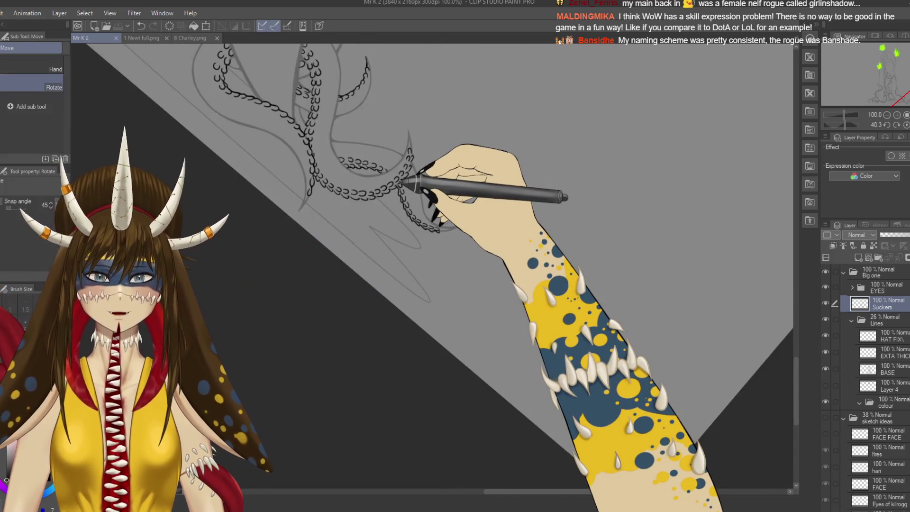
left_click_drag(513, 317, 478, 361)
mouse_move(464, 396)
left_mouse_down()
mouse_move(426, 365)
mouse_move(441, 383)
left_mouse_up()
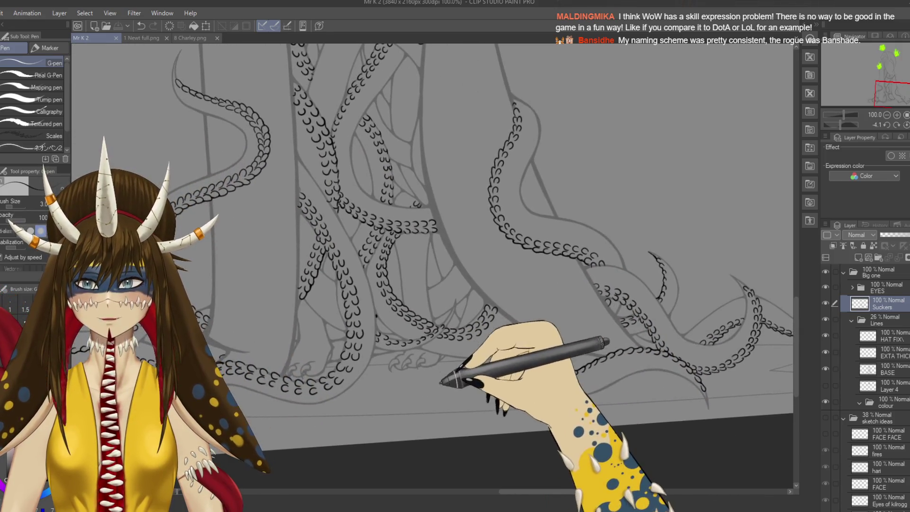
left_click_drag(406, 268, 408, 451)
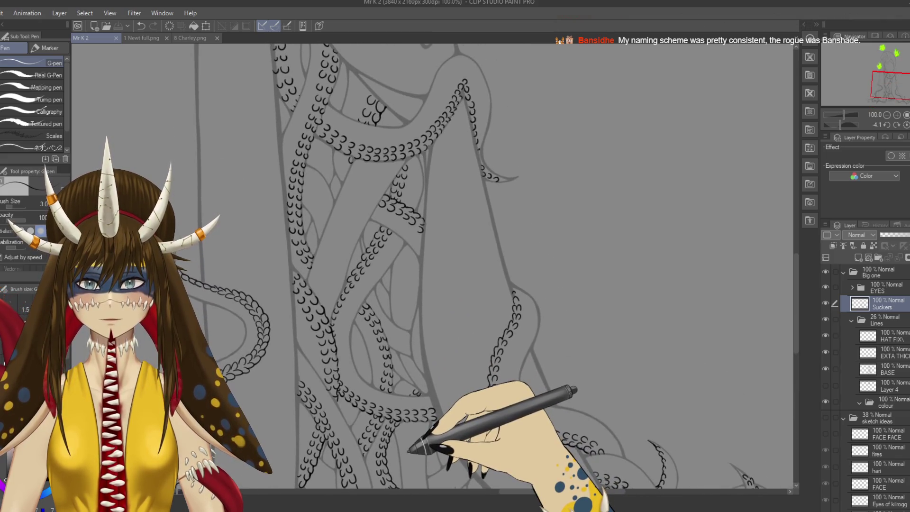
left_click_drag(407, 450, 524, 213)
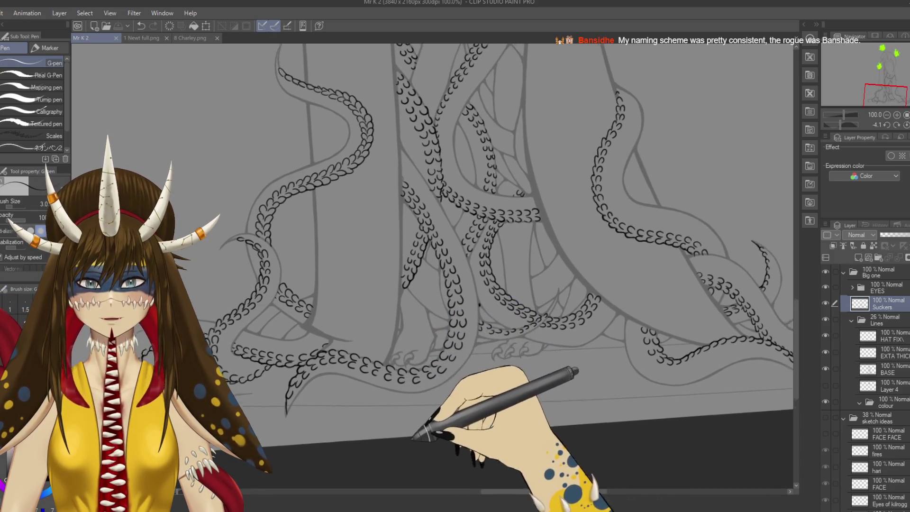
left_click_drag(535, 285, 426, 399)
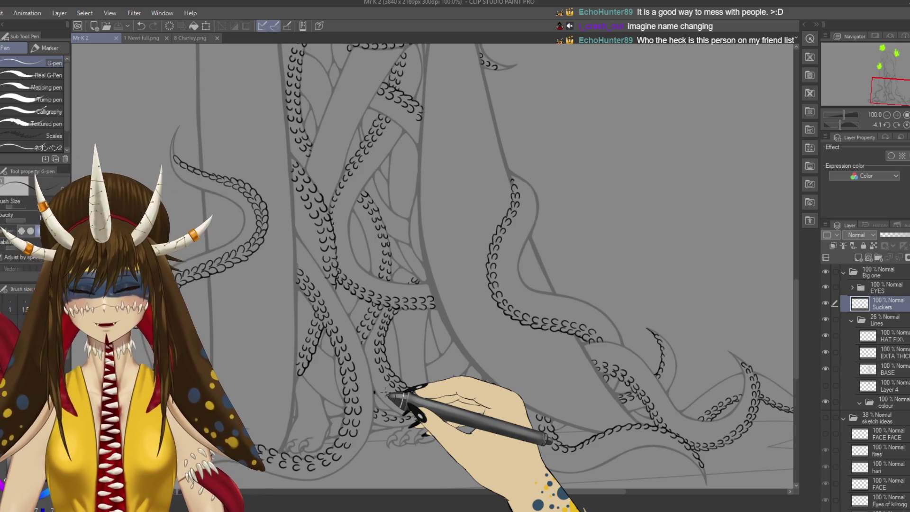
key("p")
key("p")
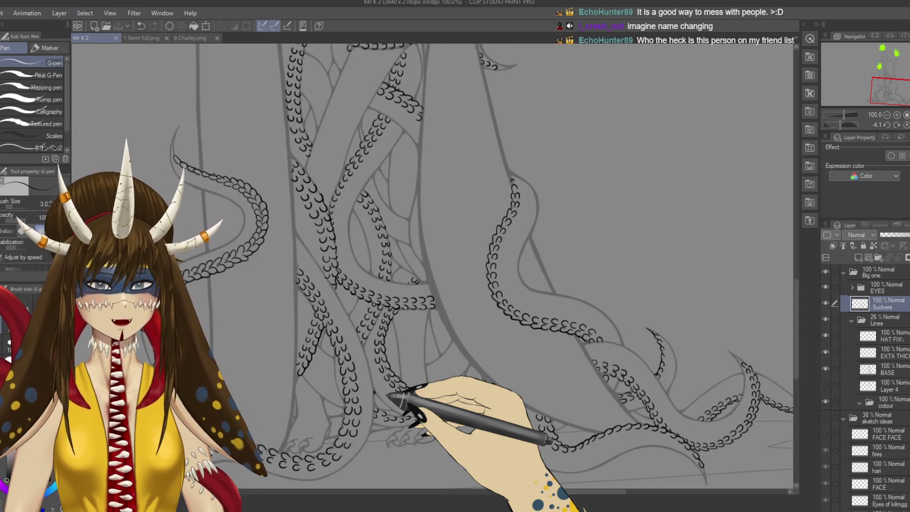
scroll(385, 392, "up", 2)
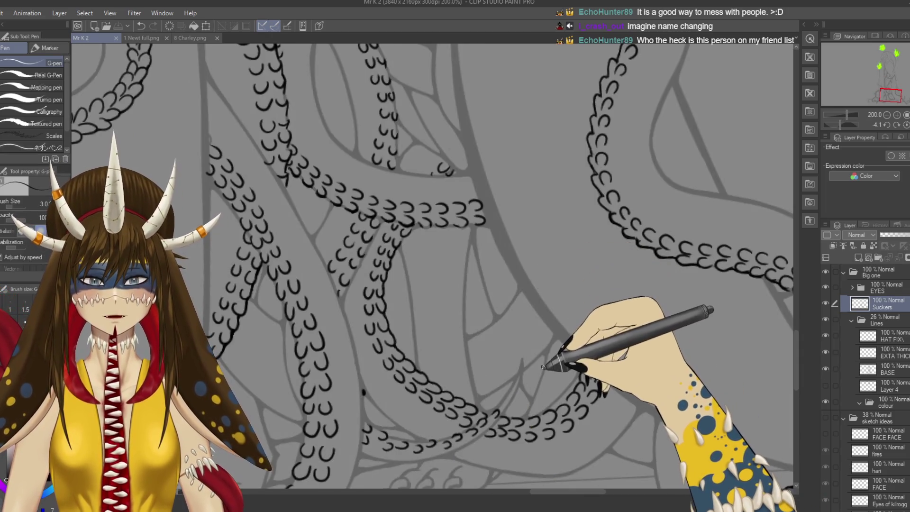
mouse_move(546, 367)
left_mouse_down()
mouse_move(527, 301)
mouse_move(494, 309)
left_mouse_up()
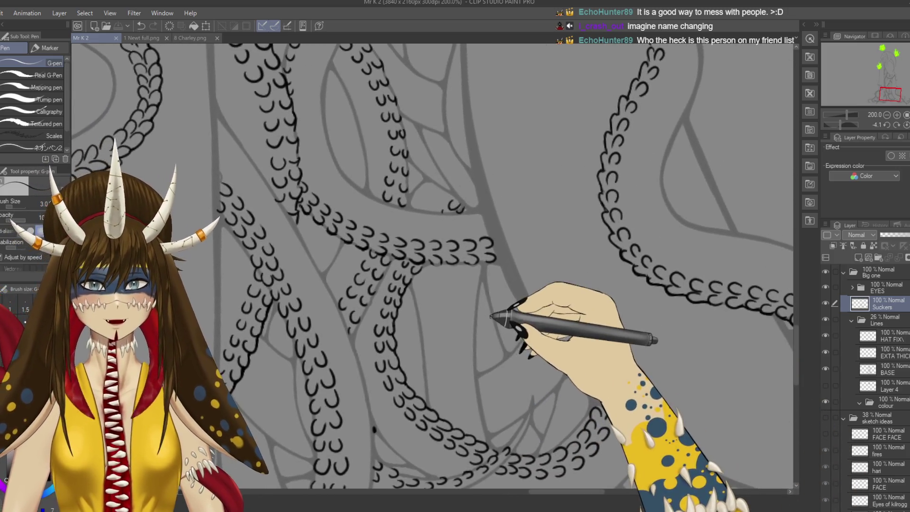
scroll(493, 306, "up", 4)
scroll(493, 306, "down", 4)
scroll(493, 306, "down", 2)
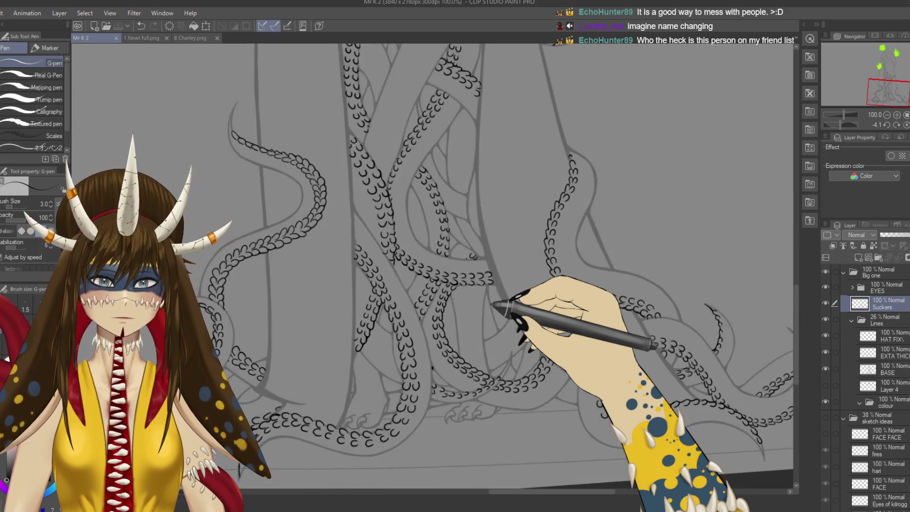
scroll(493, 306, "down", 1)
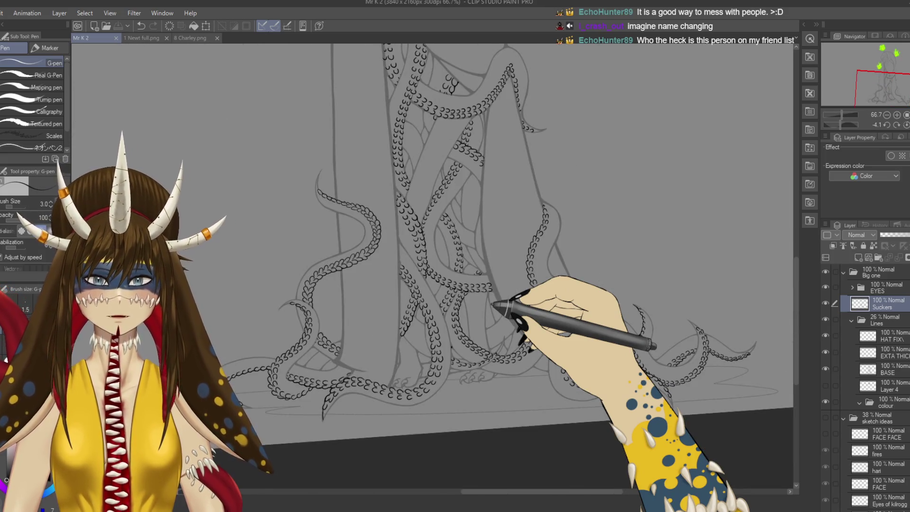
left_click_drag(494, 303, 517, 371)
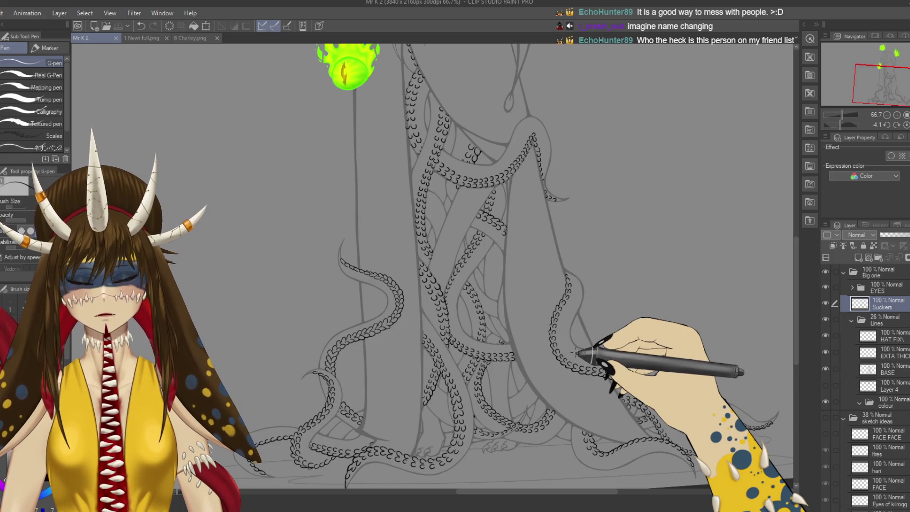
left_click(825, 418)
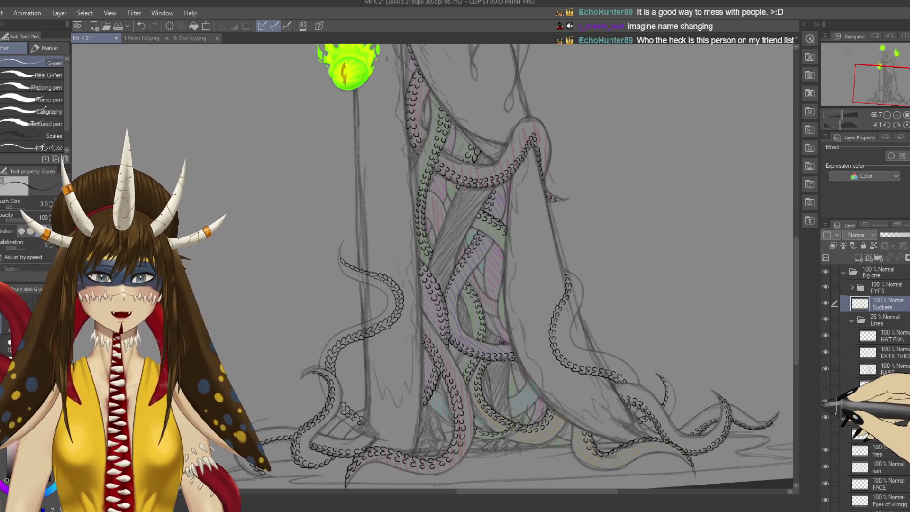
left_click(825, 417)
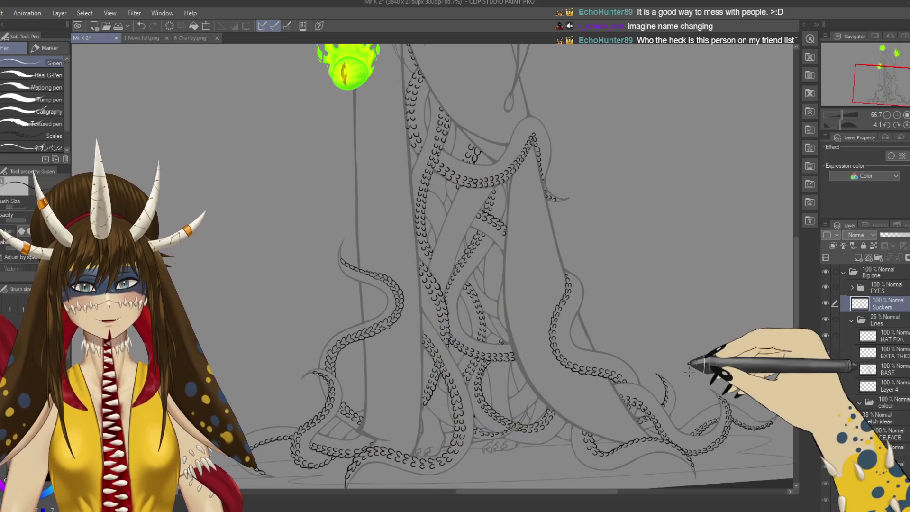
scroll(690, 371, "up", 5)
mouse_move(701, 370)
left_mouse_down()
mouse_move(450, 188)
mouse_move(479, 425)
mouse_move(600, 378)
left_mouse_up()
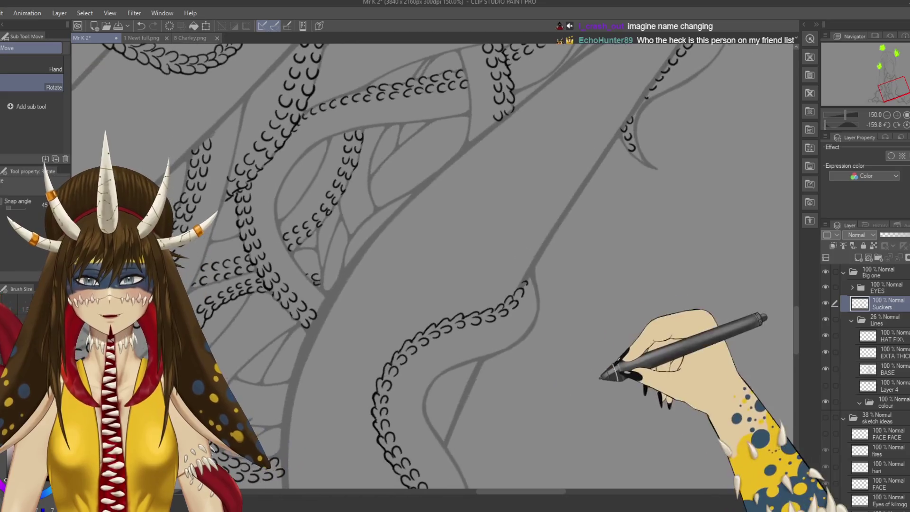
- Replace the two stray thin strokes inside the tentacle with one curved line
mouse_move(361, 240)
left_mouse_down()
mouse_move(360, 308)
mouse_move(478, 217)
left_mouse_up()
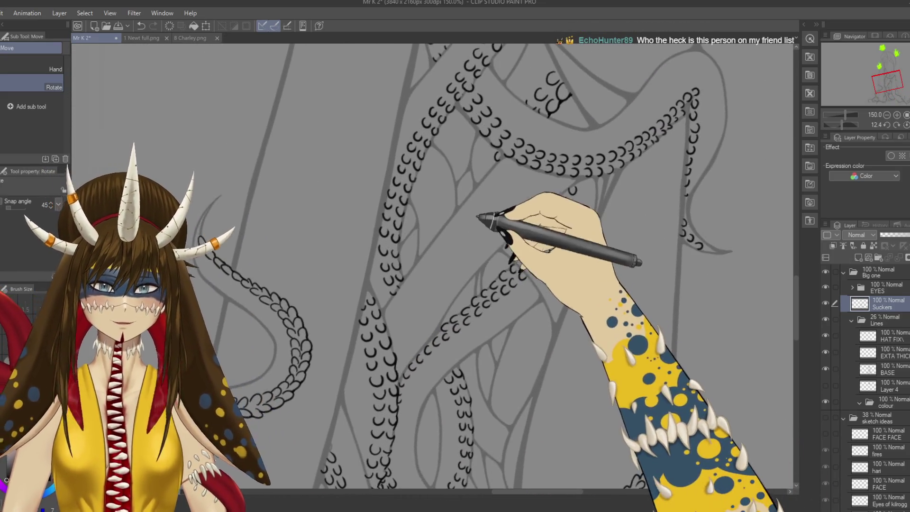
key("p")
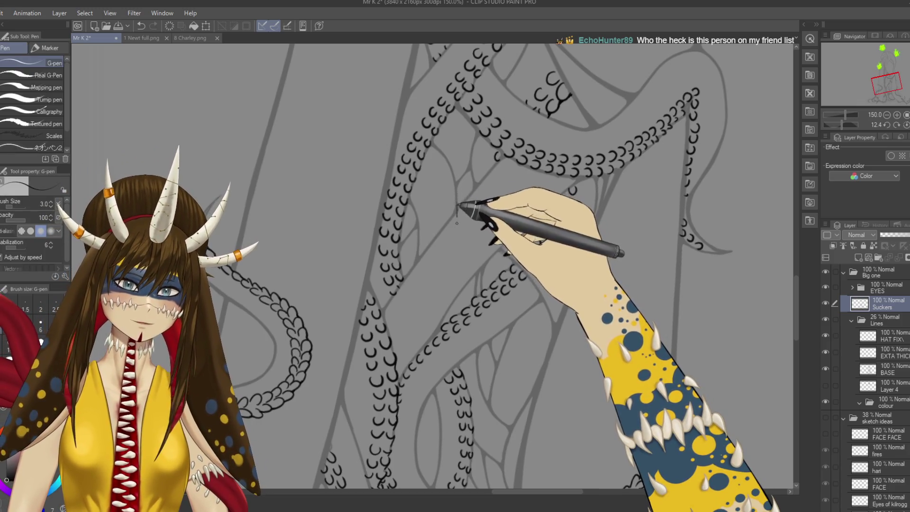
left_click_drag(458, 205, 461, 341)
left_click_drag(476, 173, 469, 291)
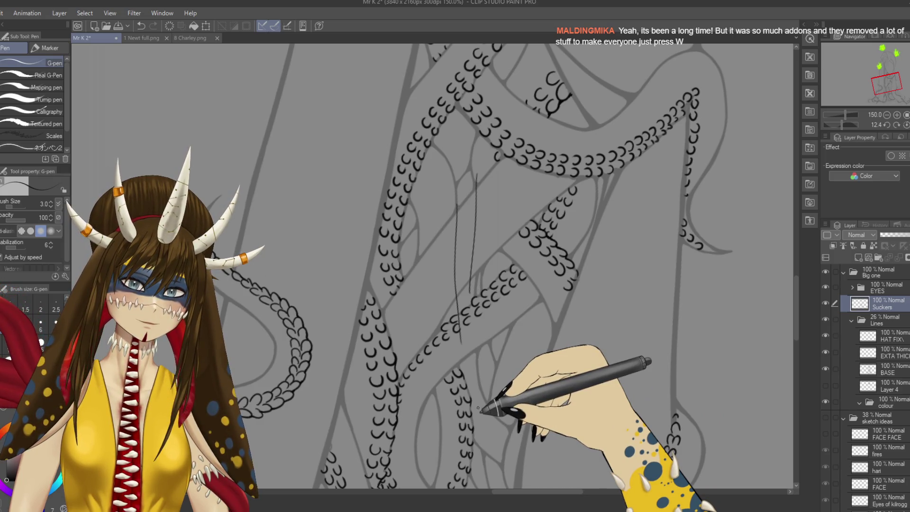
key("ctrl+z")
key("ctrl+z")
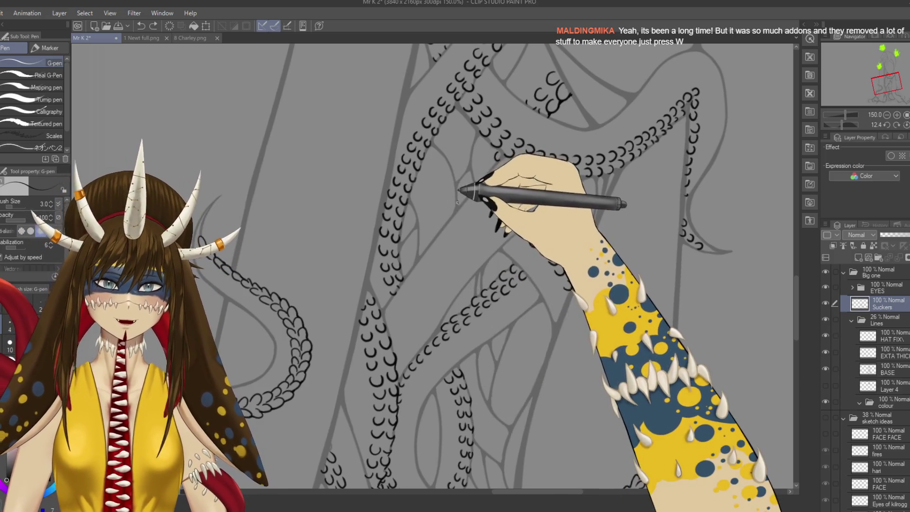
left_click_drag(457, 202, 393, 352)
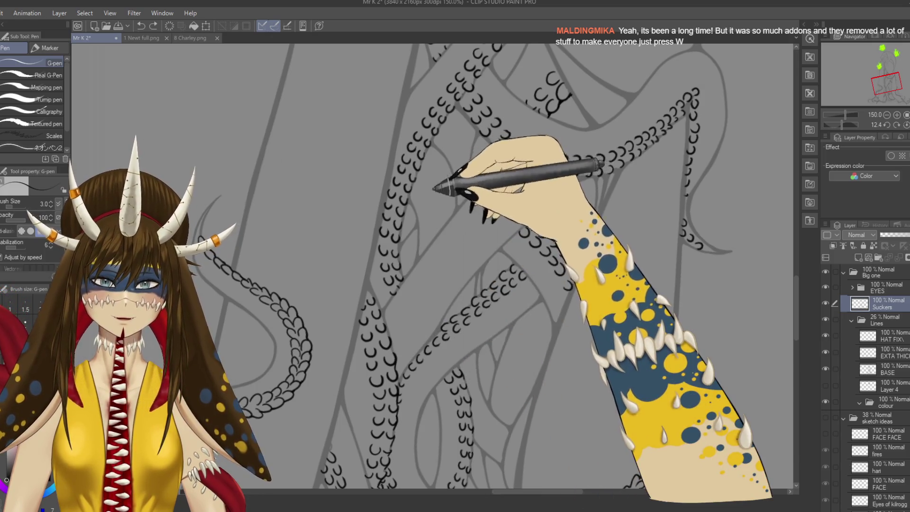
- Raise the pen size to 5 and ink more U-shaped suckers down the central tentacle, saving
key("bracketright")
key("bracketright")
left_click_drag(432, 158, 441, 158)
key("ctrl+s")
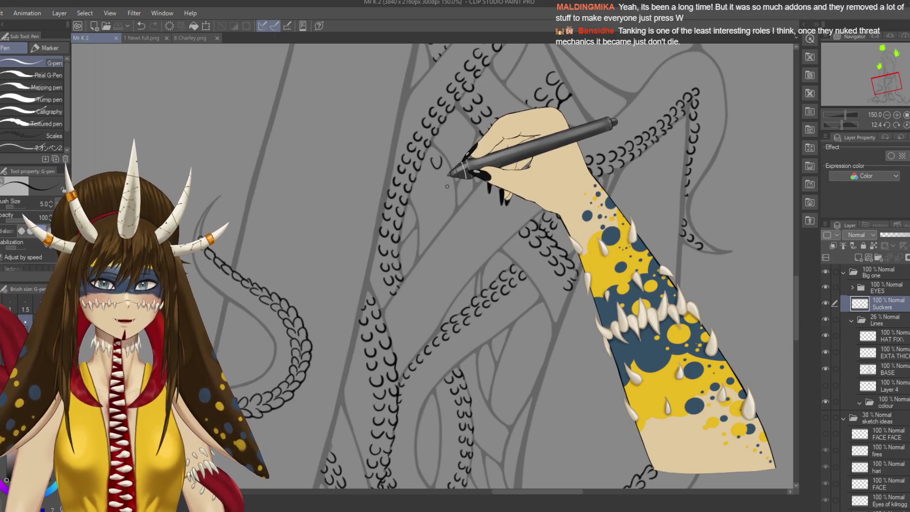
scroll(440, 161, "up", 1)
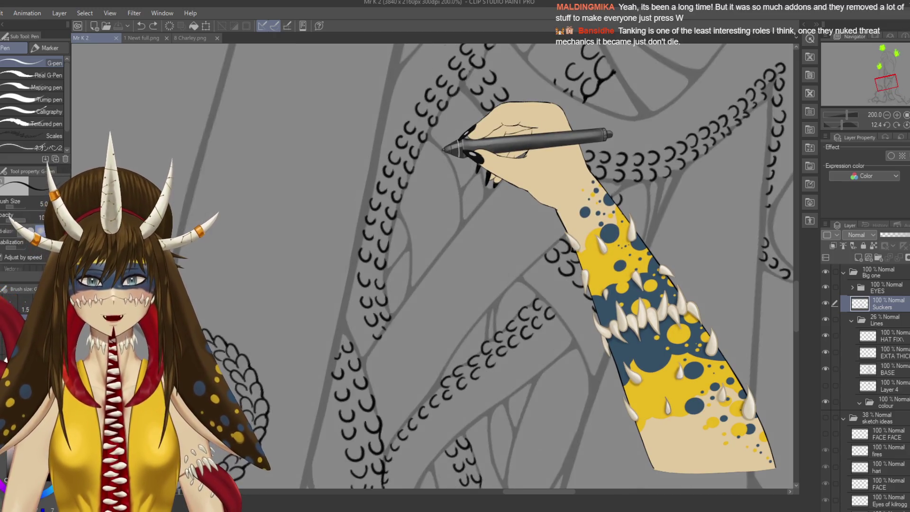
scroll(441, 162, "up", 1)
scroll(436, 161, "up", 1)
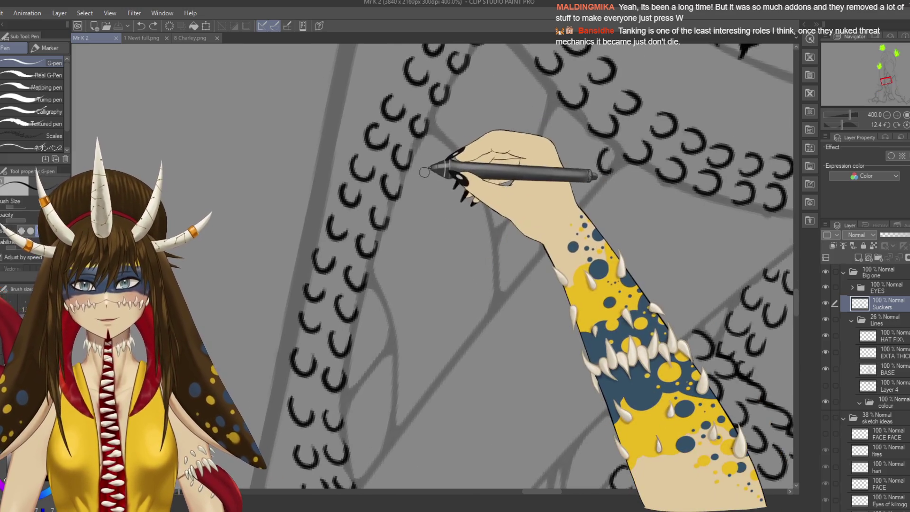
mouse_move(463, 142)
left_mouse_down()
mouse_move(443, 171)
mouse_move(472, 197)
left_mouse_up()
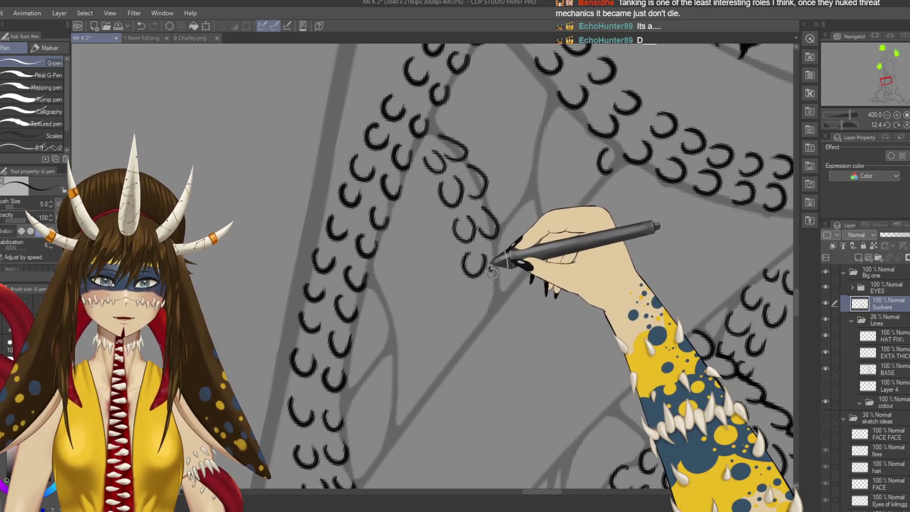
left_click_drag(468, 292, 492, 291)
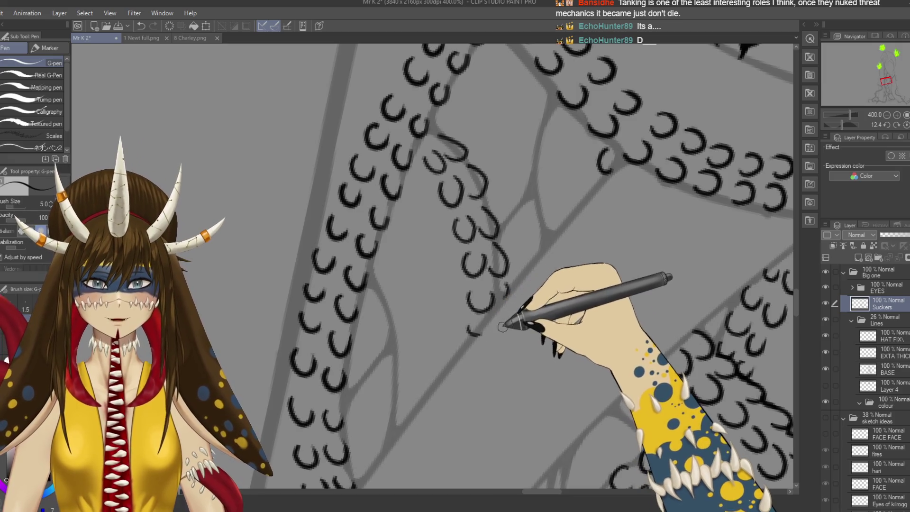
- Select the BASE layer and switch to the eraser
scroll(493, 319, "up", 2)
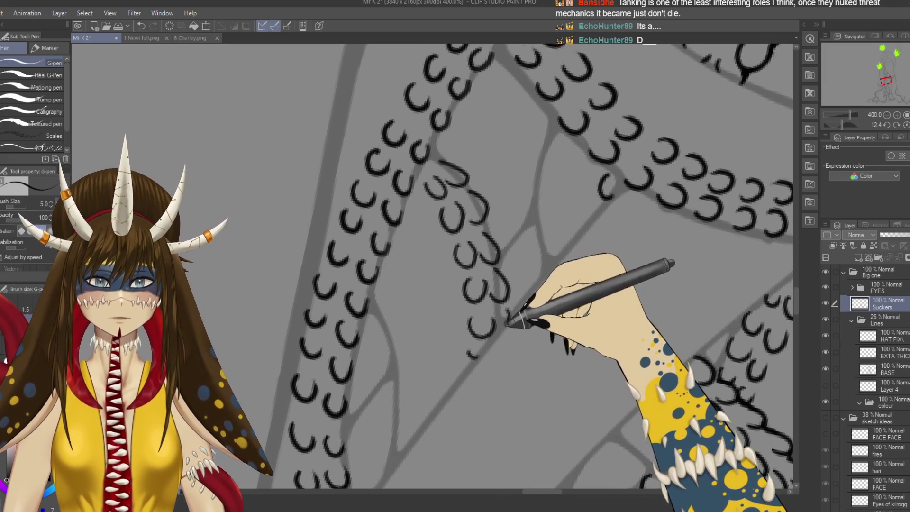
left_click(497, 283, "ctrl+shift")
key("e")
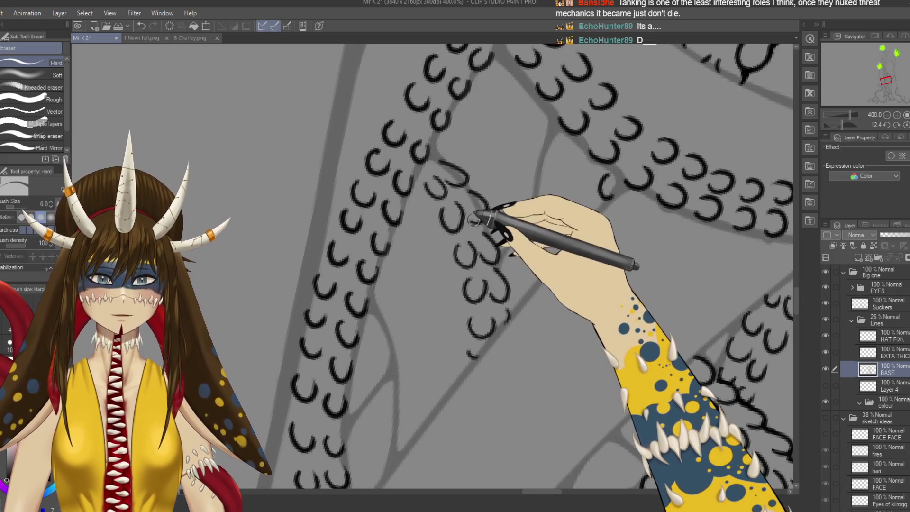
- Make a quick stroke, then return to the G-pen on the Suckers layer
left_click_drag(488, 196, 476, 231)
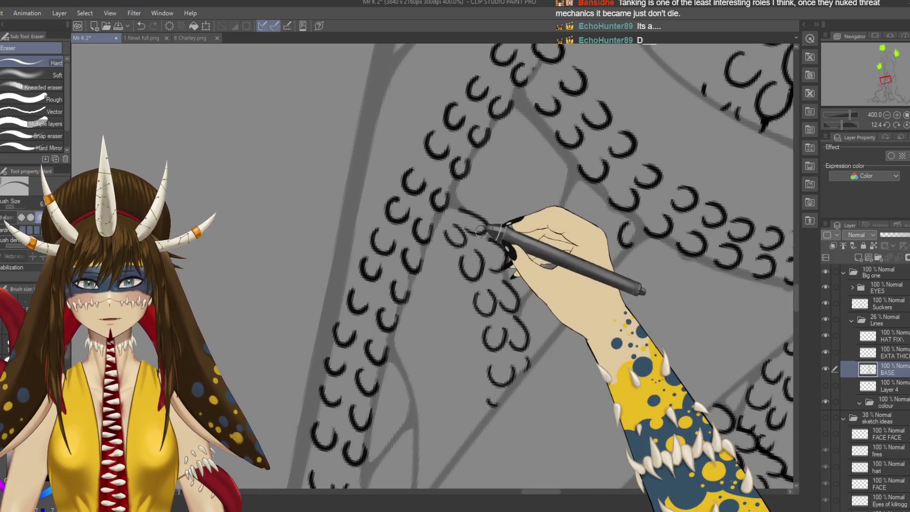
left_click(486, 226, "ctrl+shift")
key("p")
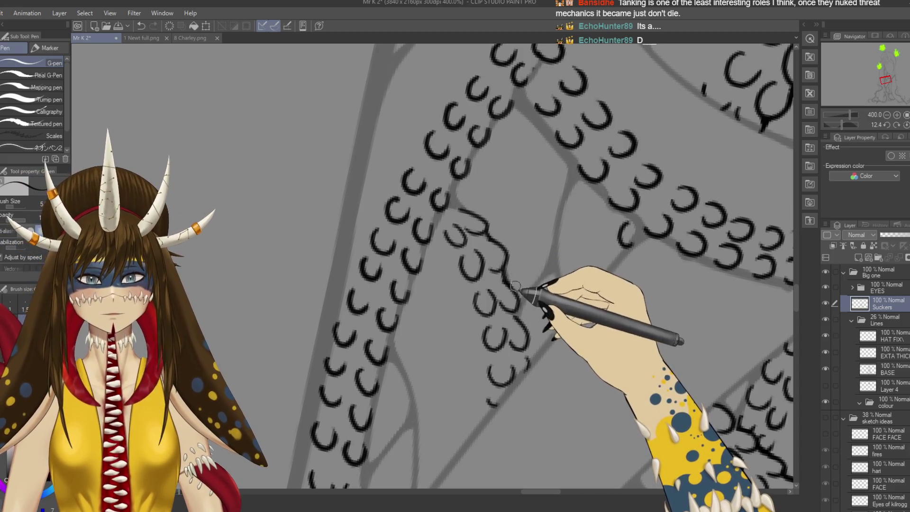
- Rotate the canvas about 16° and resume inking suckers down the inner tentacle
scroll(504, 269, "down", 3)
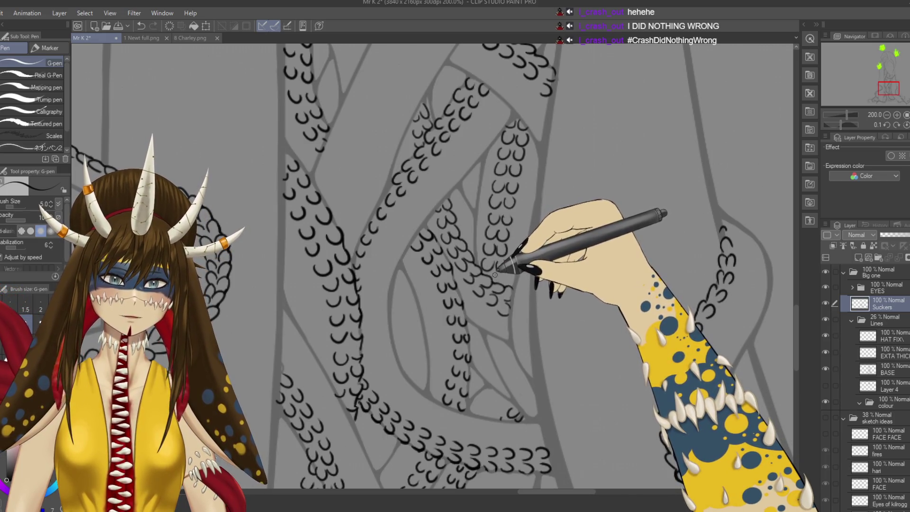
scroll(502, 261, "down", 2)
left_click_drag(501, 310, 503, 266)
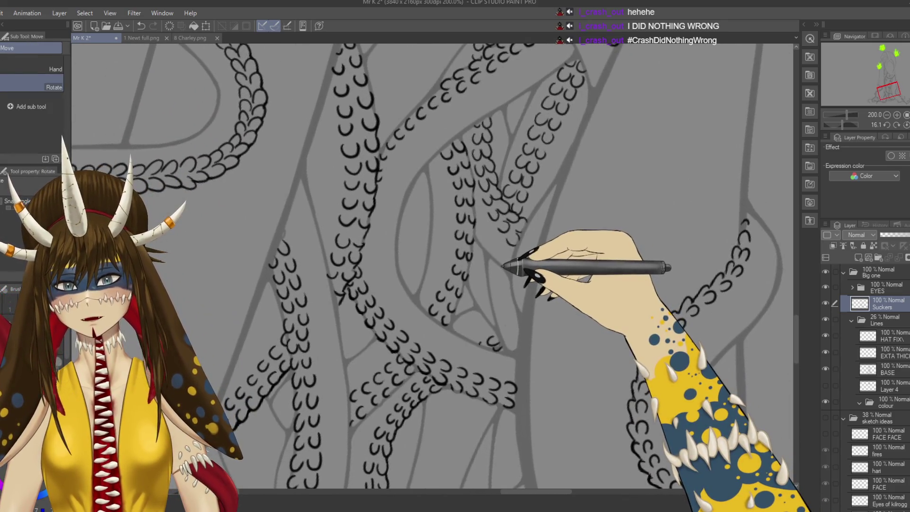
key("p")
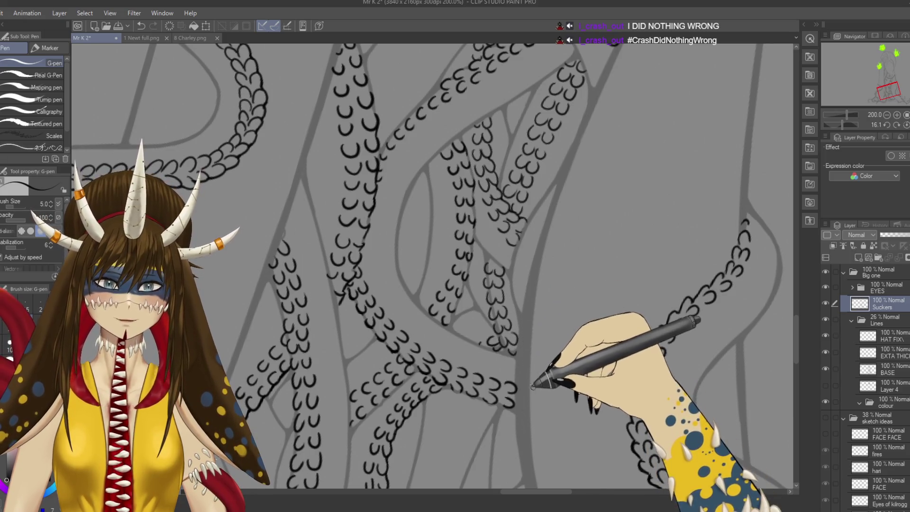
scroll(538, 396, "up", 4)
scroll(538, 396, "up", 2)
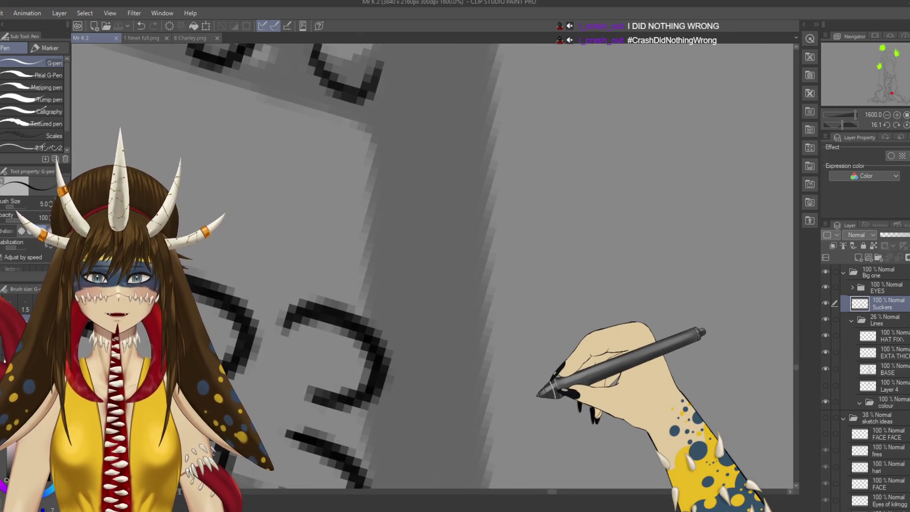
- Undo the accidental diagonal stroke and erase base lines along the sucker rows
scroll(538, 396, "down", 2)
left_click_drag(433, 232, 589, 365)
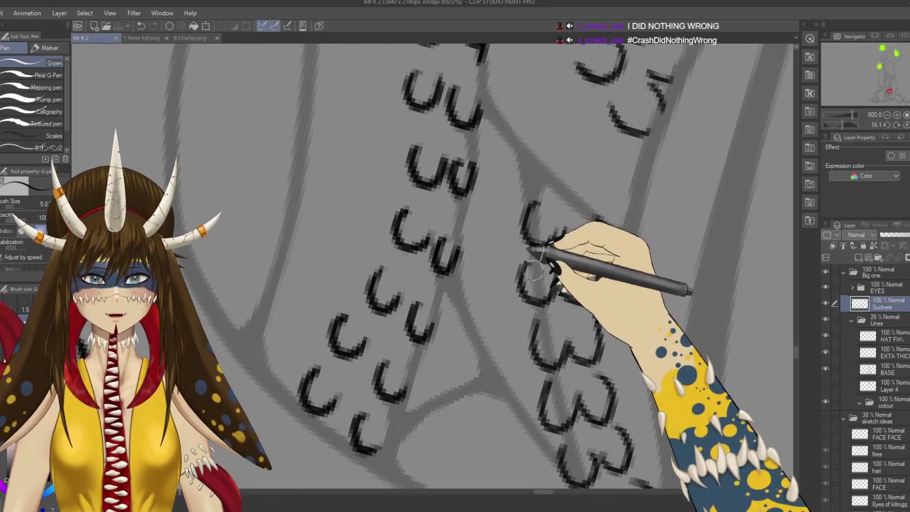
left_click_drag(546, 268, 626, 486)
key("e")
key("ctrl+z")
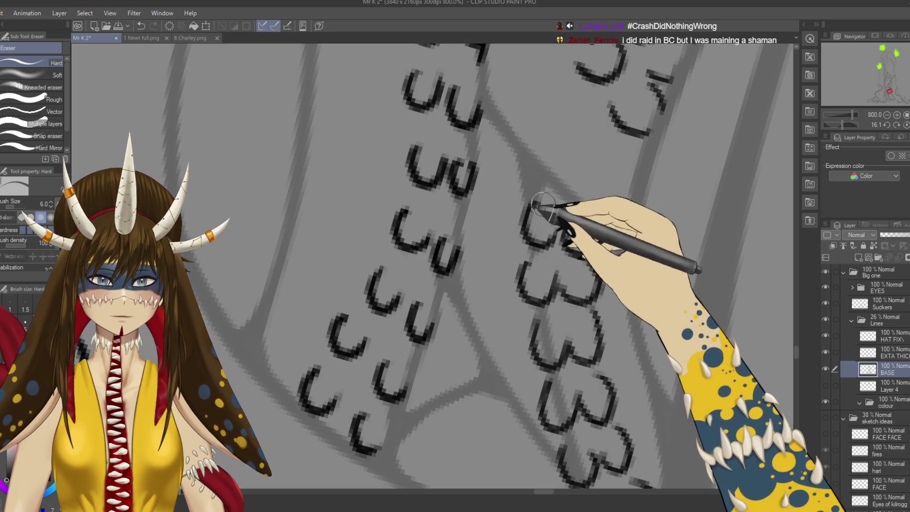
left_click_drag(546, 303, 532, 217)
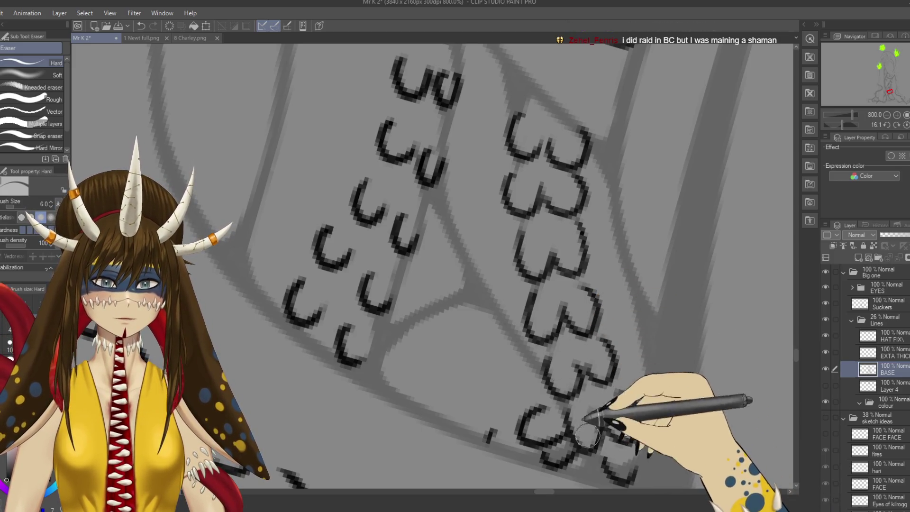
left_click_drag(616, 453, 593, 398)
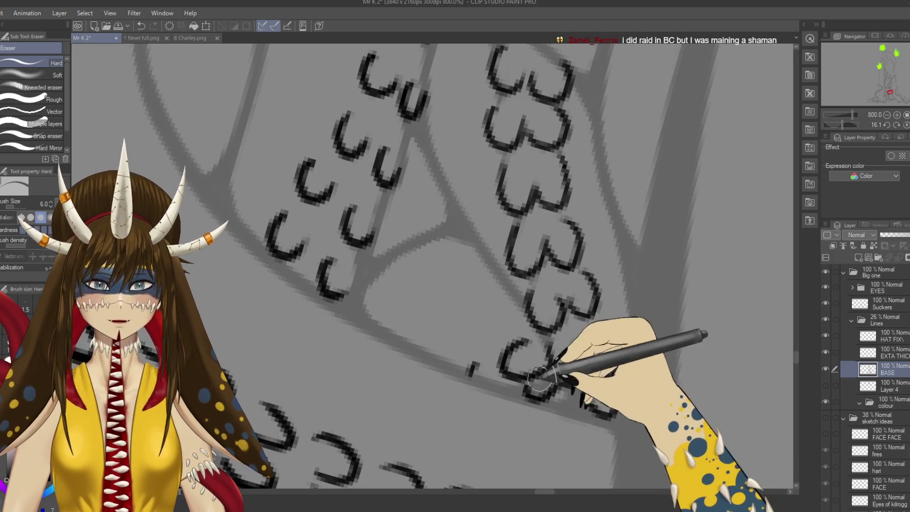
- Redraw the suckers with the G-pen on the Suckers layer and save the drawing
key("p")
left_click(553, 327, "ctrl+shift")
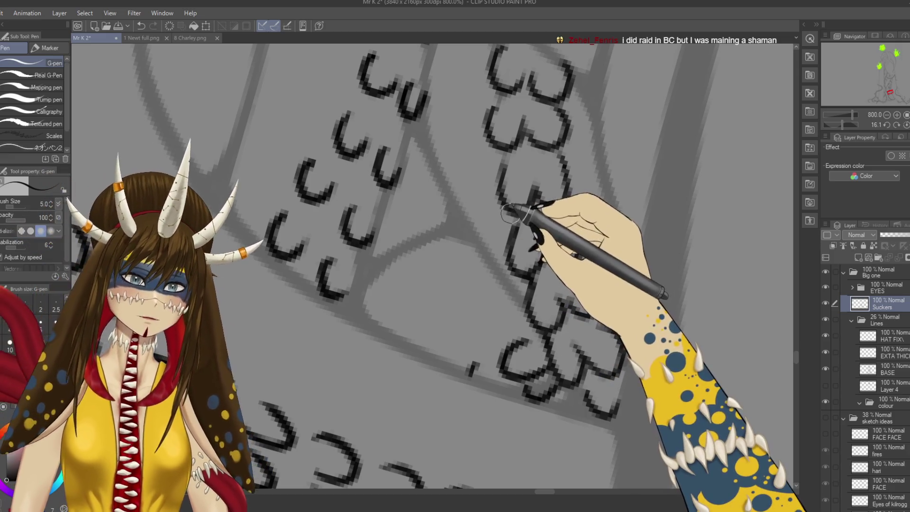
left_click_drag(511, 227, 509, 313)
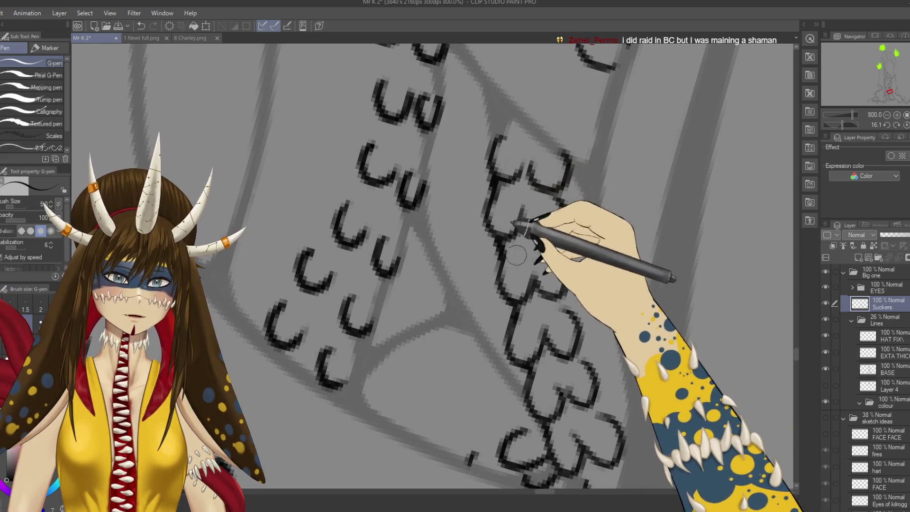
key("ctrl+s")
scroll(509, 305, "down", 3)
scroll(579, 335, "down", 3)
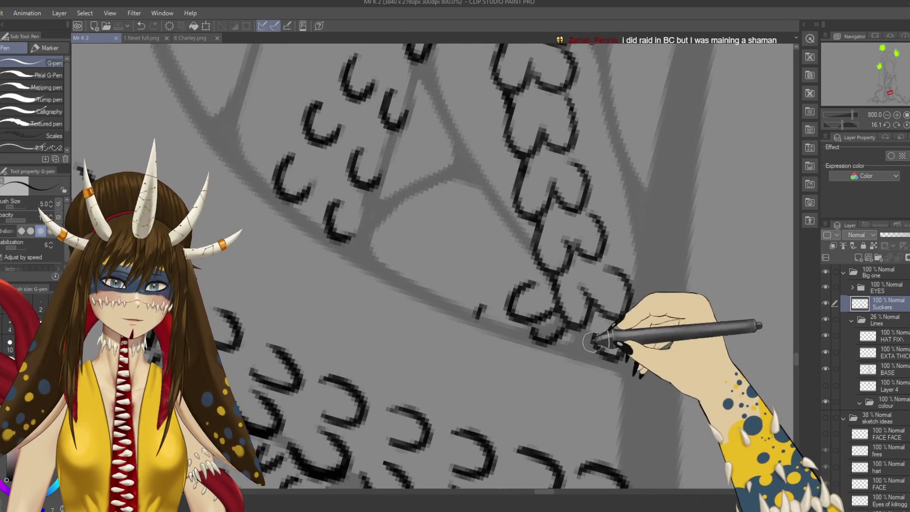
scroll(586, 337, "down", 5)
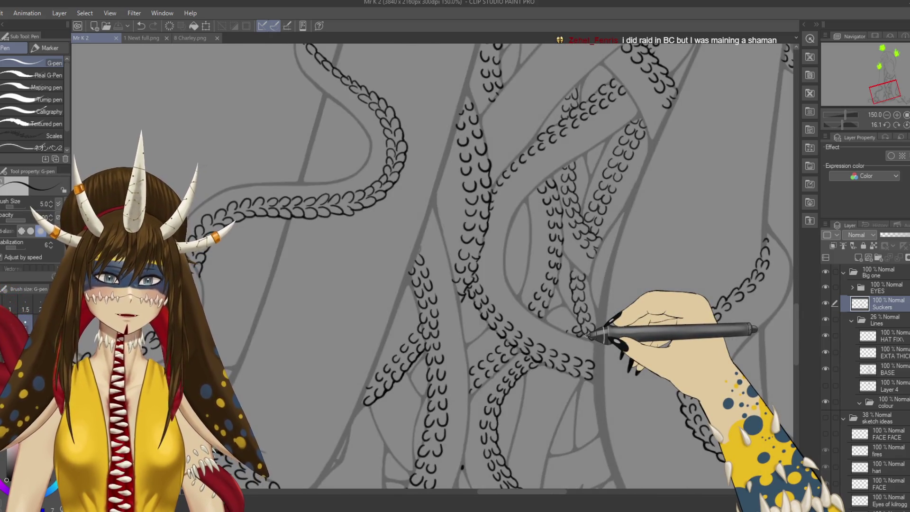
- Straighten the view, pan to the feet, add a sucker to a lower tentacle, then re-tilt the canvas
scroll(586, 336, "down", 2)
left_click_drag(587, 335, 565, 201)
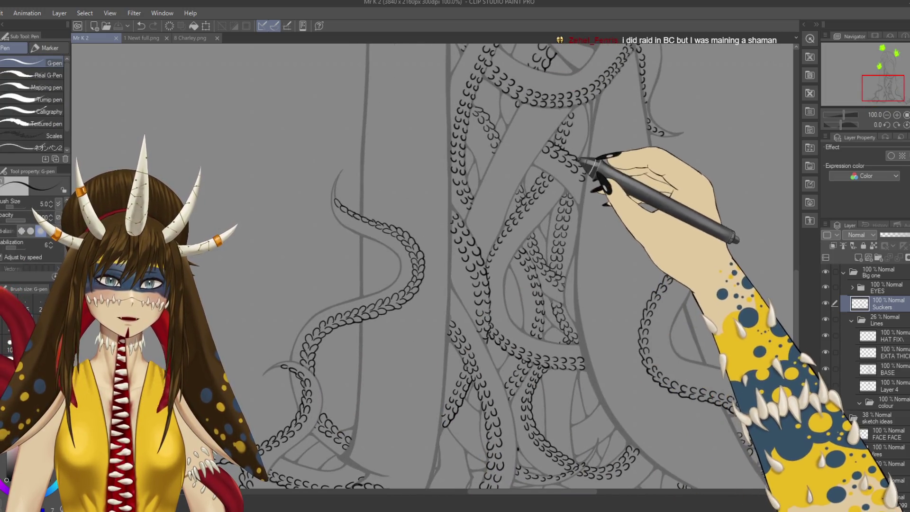
left_click_drag(559, 254, 565, 224)
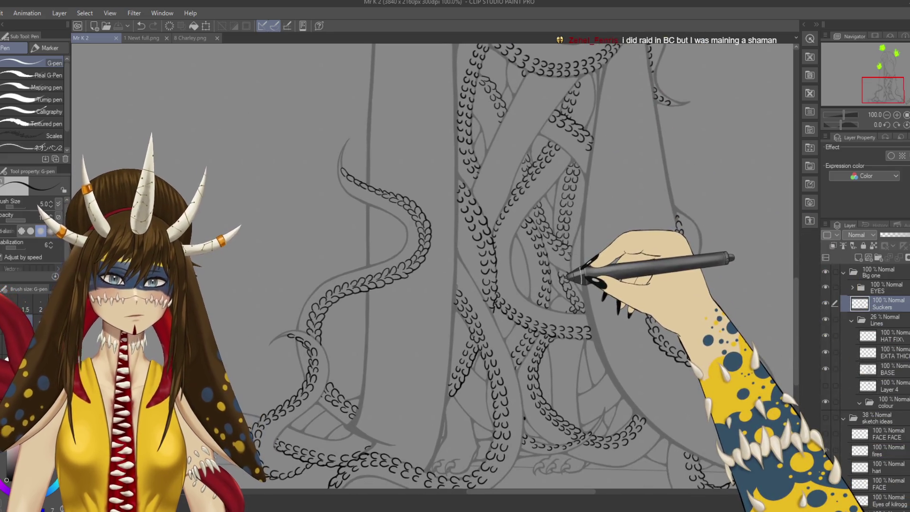
mouse_move(575, 370)
left_mouse_down()
mouse_move(549, 260)
mouse_move(538, 313)
mouse_move(548, 300)
left_mouse_up()
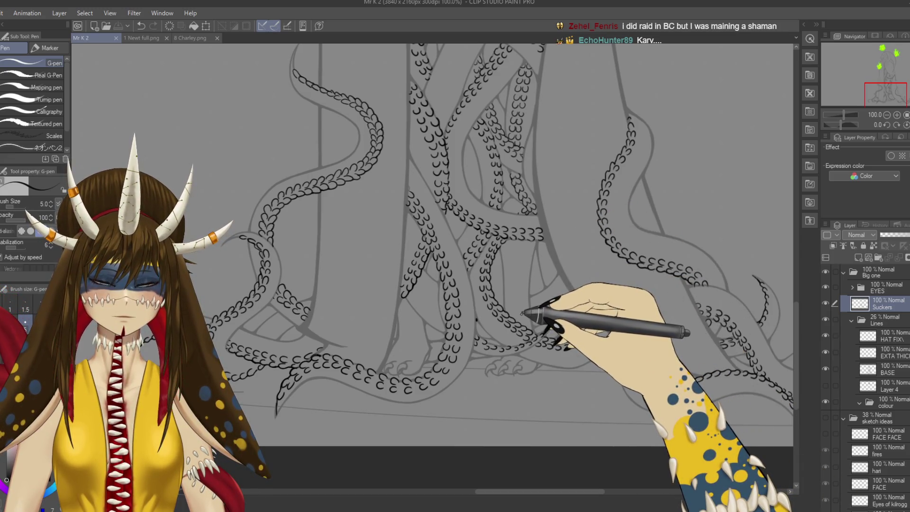
left_click_drag(521, 313, 542, 302)
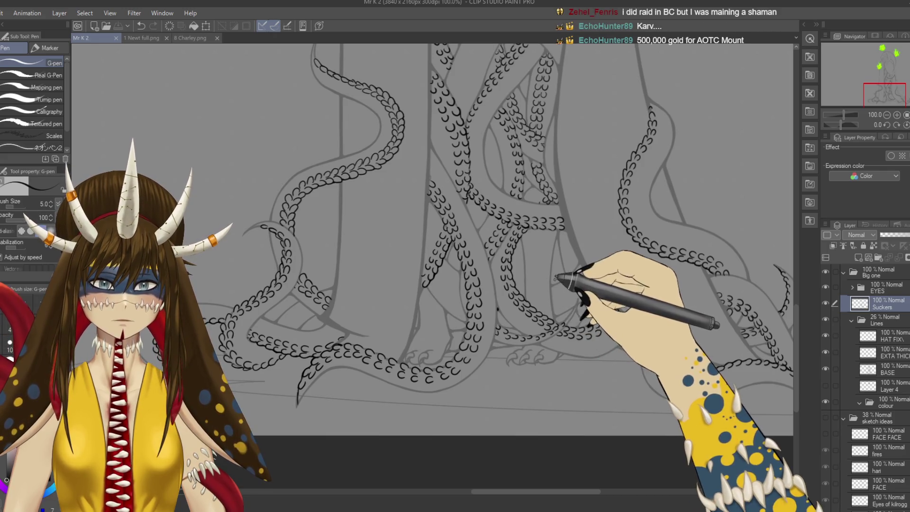
left_click_drag(519, 295, 457, 282)
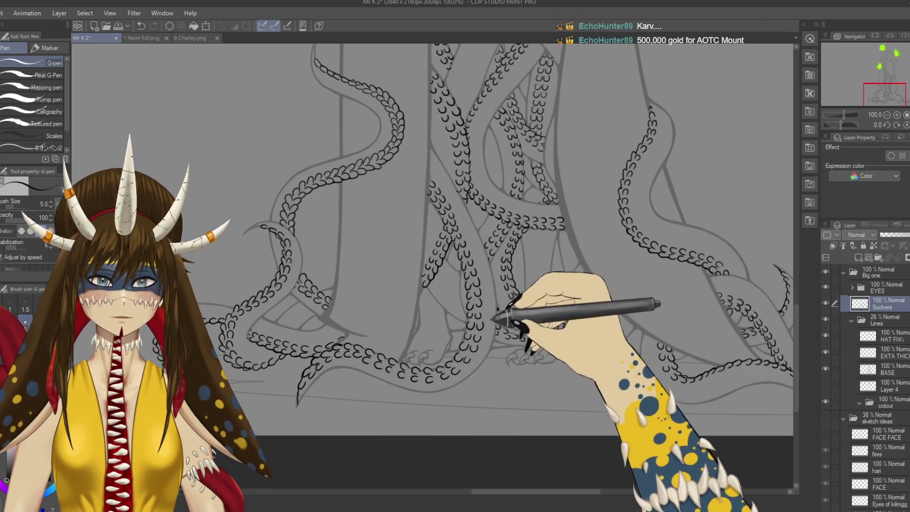
key("r")
mouse_move(636, 240)
left_mouse_down()
mouse_move(573, 439)
mouse_move(548, 397)
left_mouse_up()
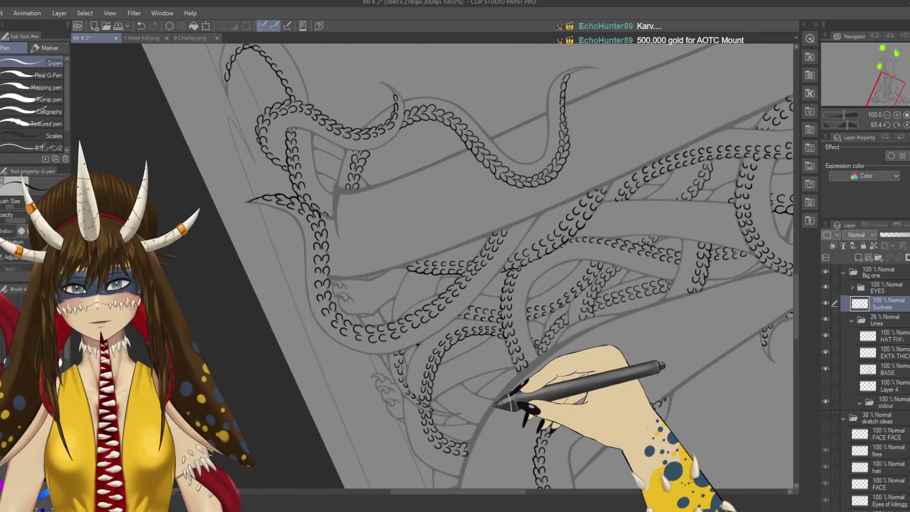
- Zoom in, save, move to a lower tentacle stretch, and undo the last sucker stroke
key("ctrl+plus")
key("ctrl+plus")
key("ctrl+s")
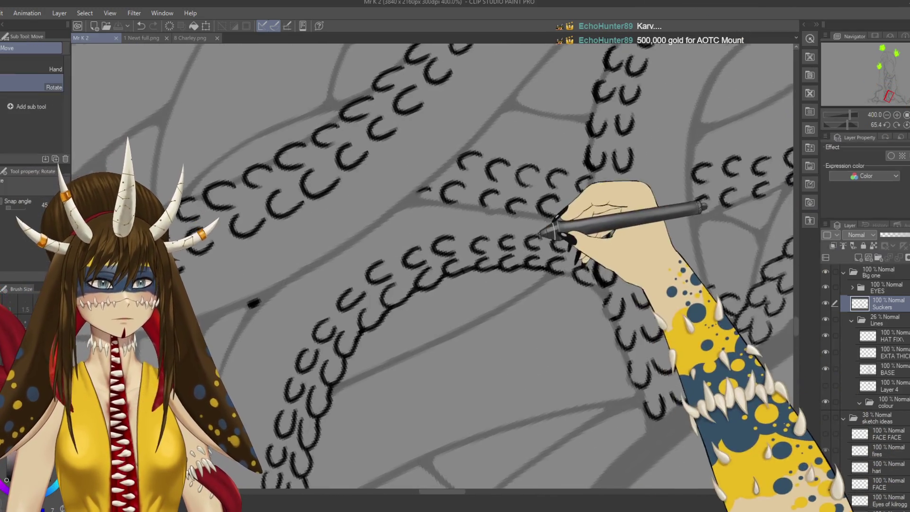
left_click_drag(548, 239, 512, 330)
scroll(512, 330, "down", 1)
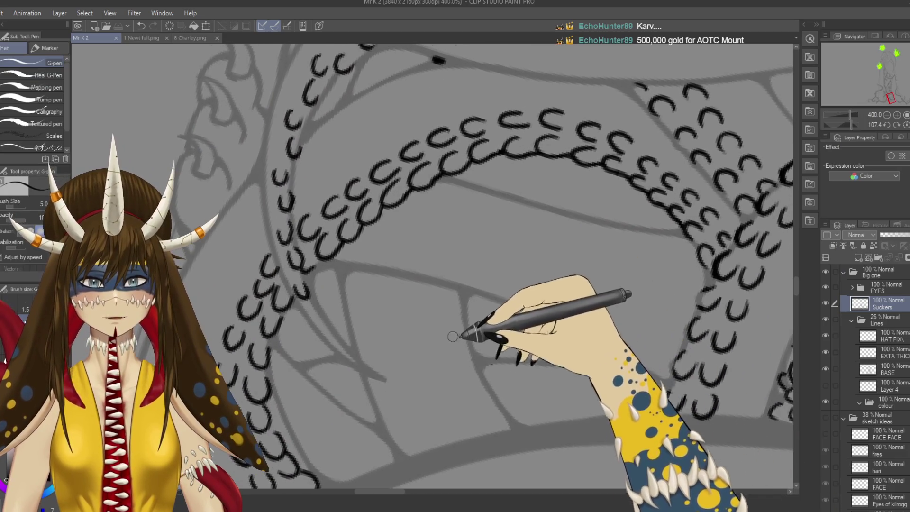
left_click_drag(468, 453, 458, 385)
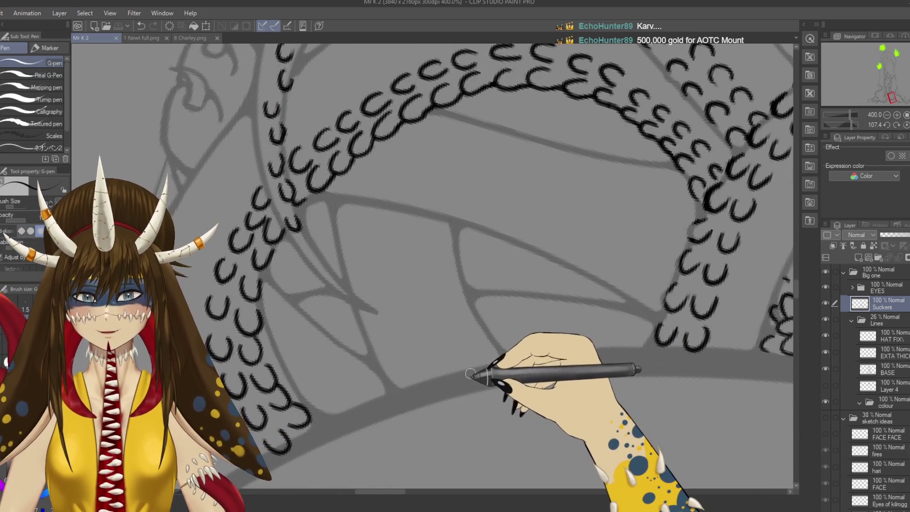
key("ctrl+z")
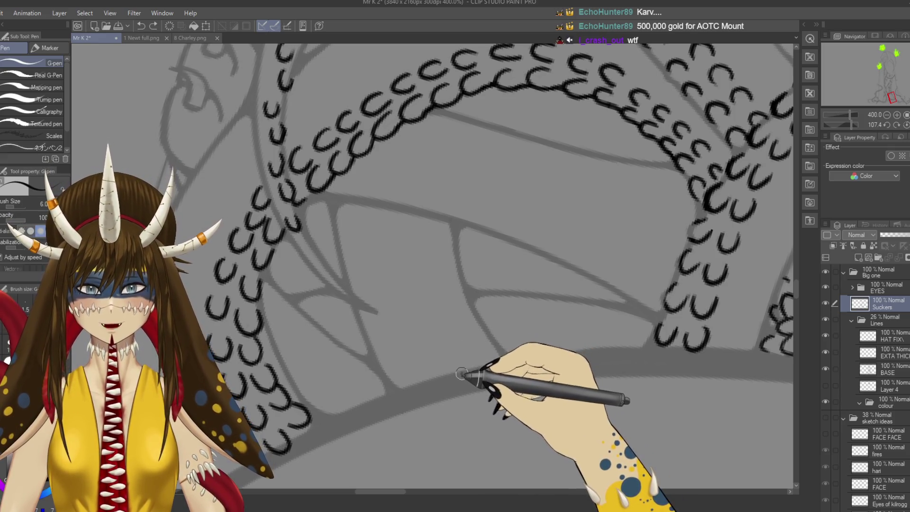
- Rotate the canvas, draw another C-shaped sucker on the tentacle, and save
key("r")
mouse_move(477, 363)
left_mouse_down()
mouse_move(351, 260)
mouse_move(456, 331)
left_mouse_up()
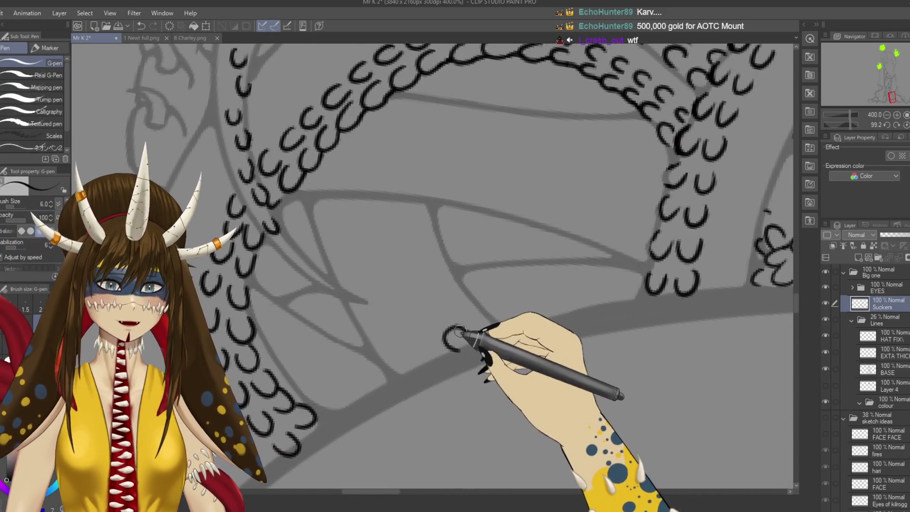
mouse_move(449, 318)
left_mouse_down()
mouse_move(437, 264)
mouse_move(423, 259)
left_mouse_up()
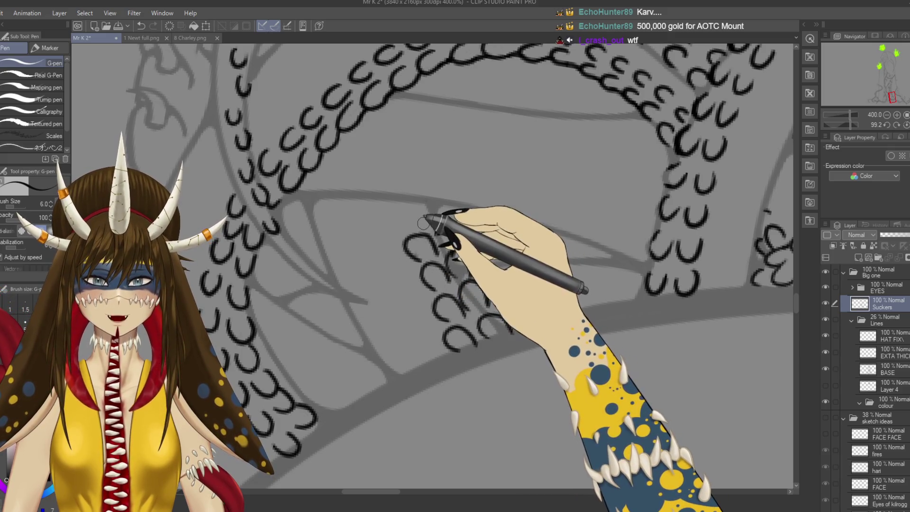
key("shift+space")
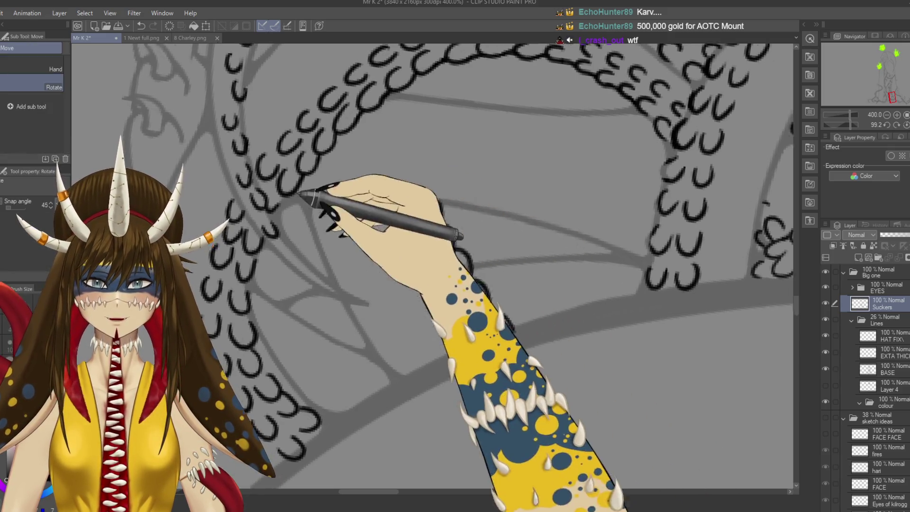
left_click_drag(301, 194, 361, 290)
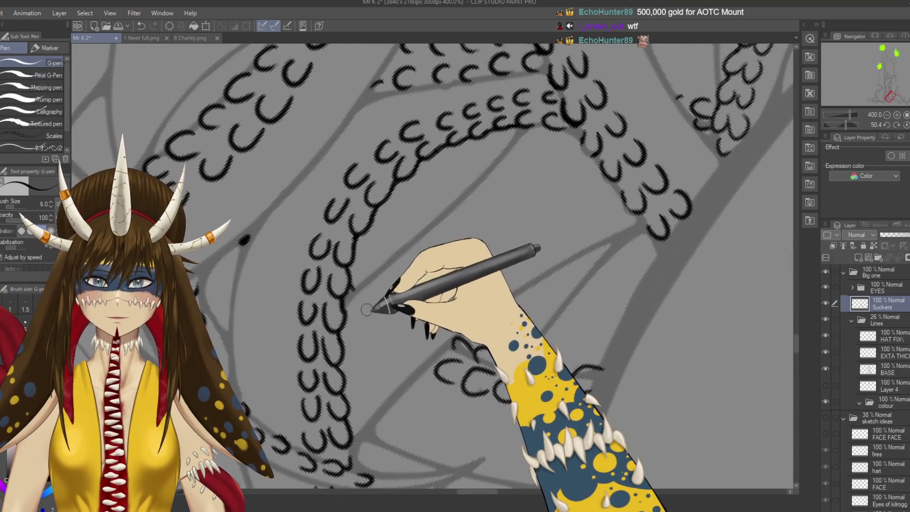
key("ctrl+s")
scroll(466, 322, "up", 3)
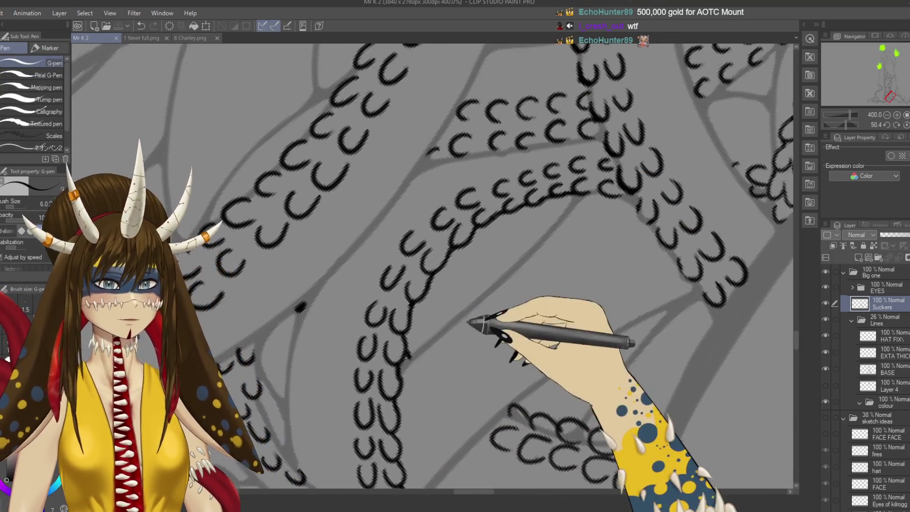
scroll(469, 322, "up", 3)
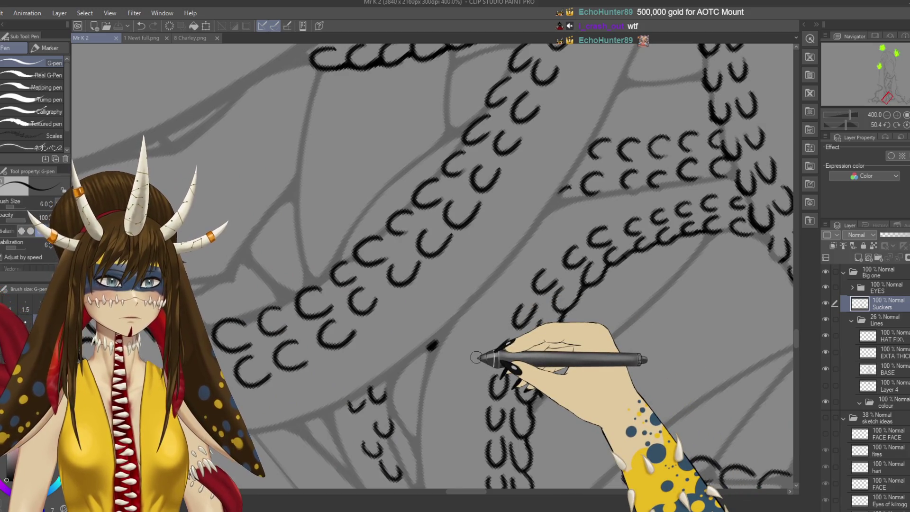
scroll(469, 322, "down", 5)
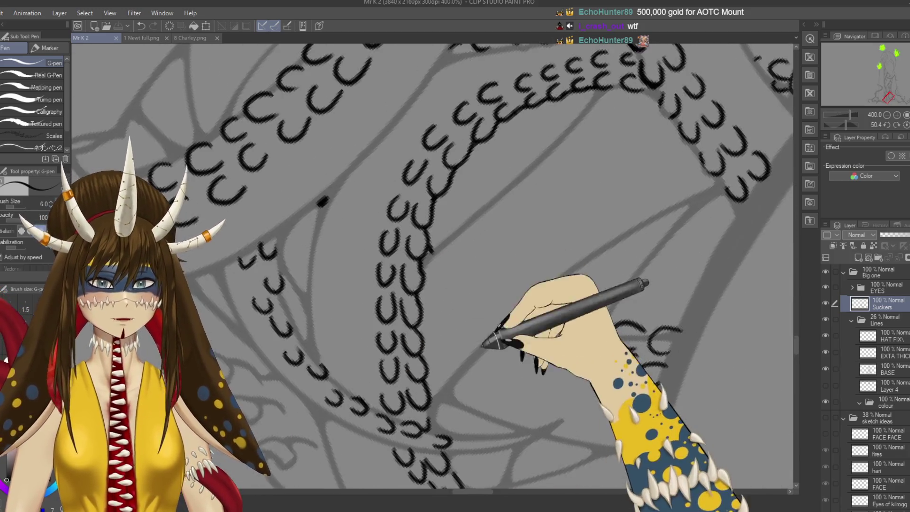
scroll(599, 303, "up", 2)
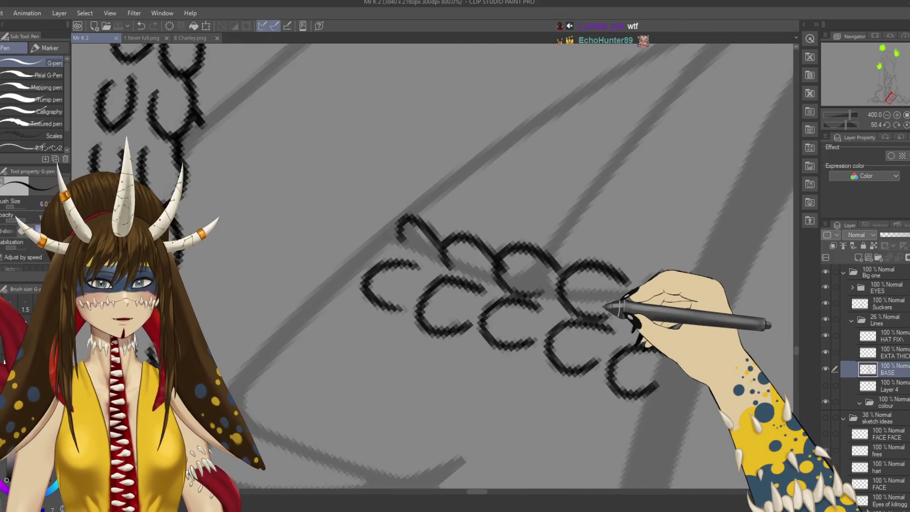
- Erase overlapping lines in the sucker cluster, then return to the G-pen on Suckers and save
scroll(606, 306, "down", 2)
key("e")
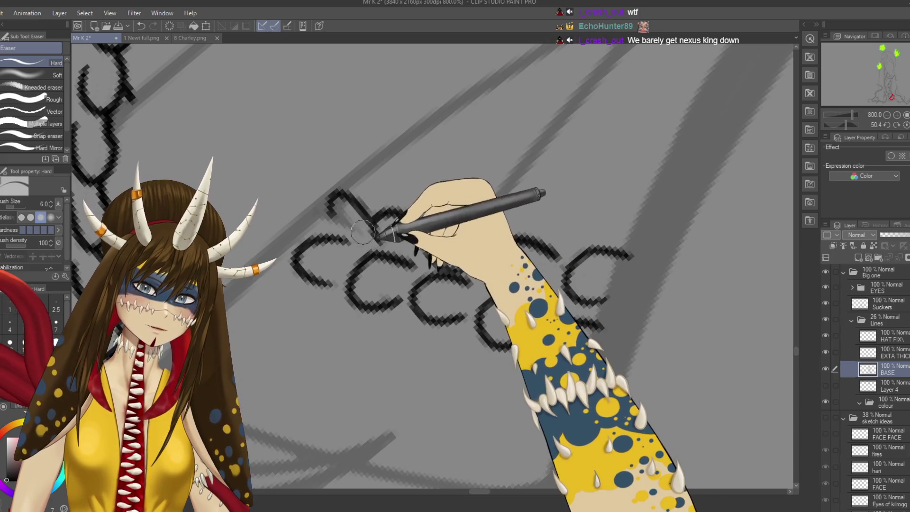
left_click_drag(339, 204, 474, 246)
left_click_drag(536, 299, 587, 365)
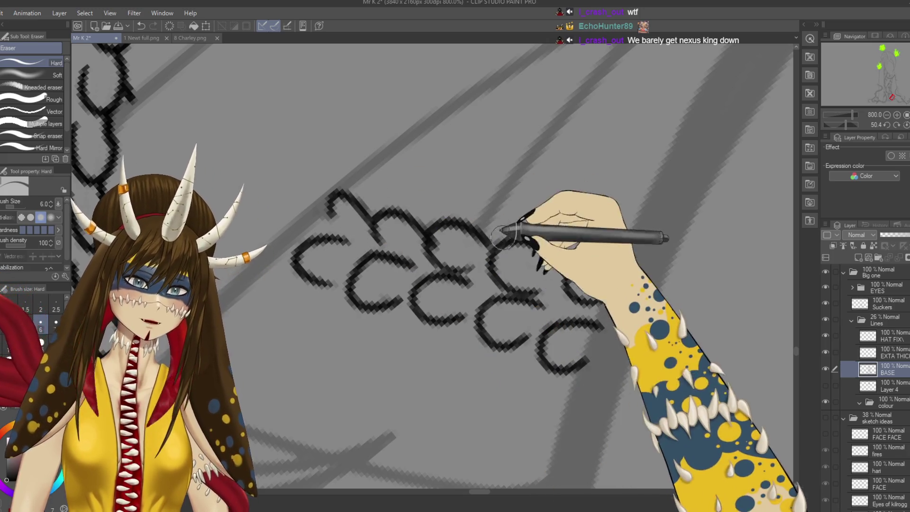
left_click(545, 240, "ctrl+shift")
key("p")
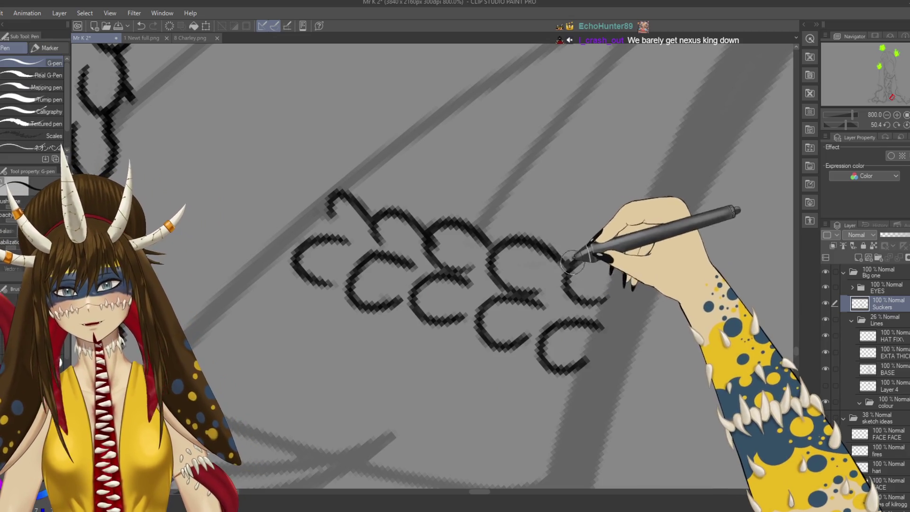
key("ctrl+s")
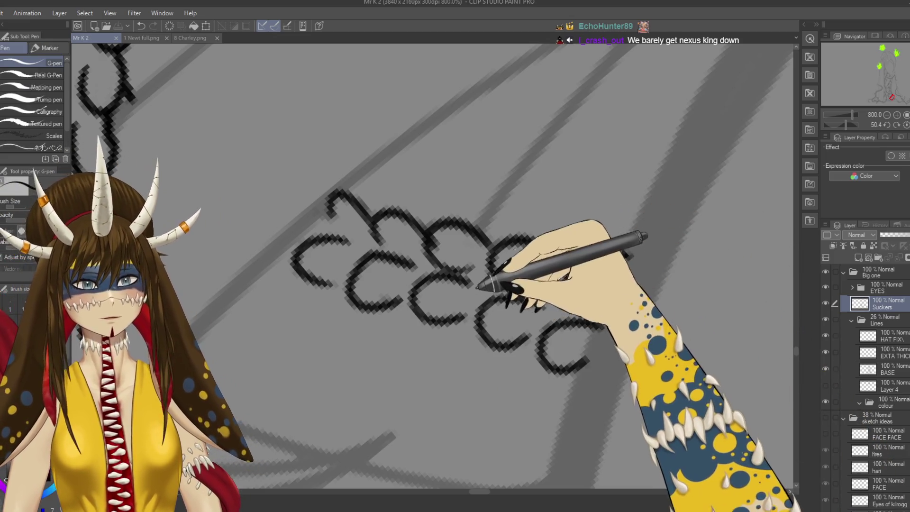
- Erase one more overlapping line between suckers and save again
key("e")
left_click_drag(478, 268, 472, 261)
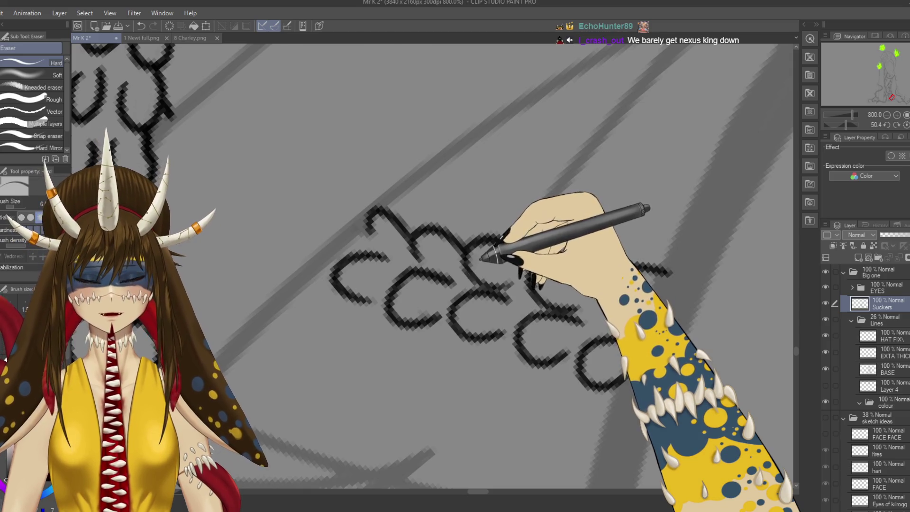
key("p")
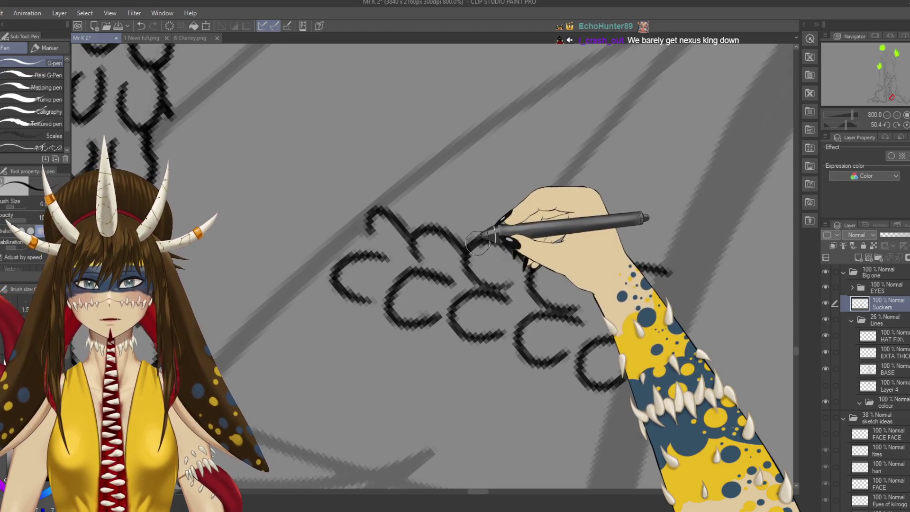
key("ctrl+s")
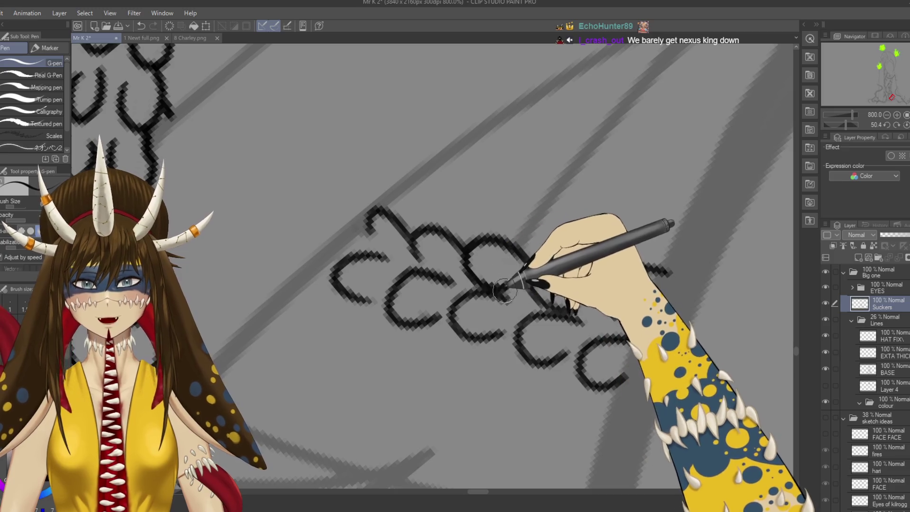
scroll(517, 296, "down", 4)
scroll(517, 298, "down", 2)
left_click_drag(601, 244, 391, 231)
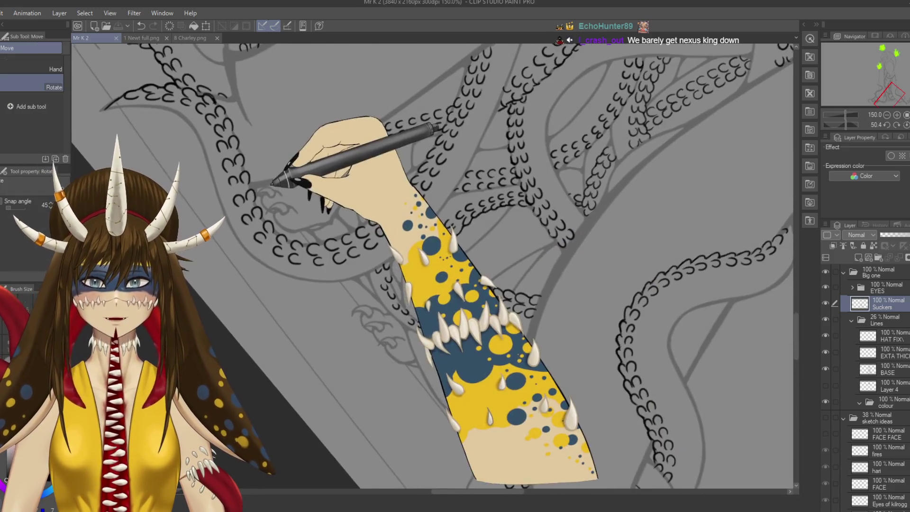
- Draw small C-shaped suckers on the lower tentacles, tilting the canvas to a steeper angle
scroll(391, 231, "up", 5)
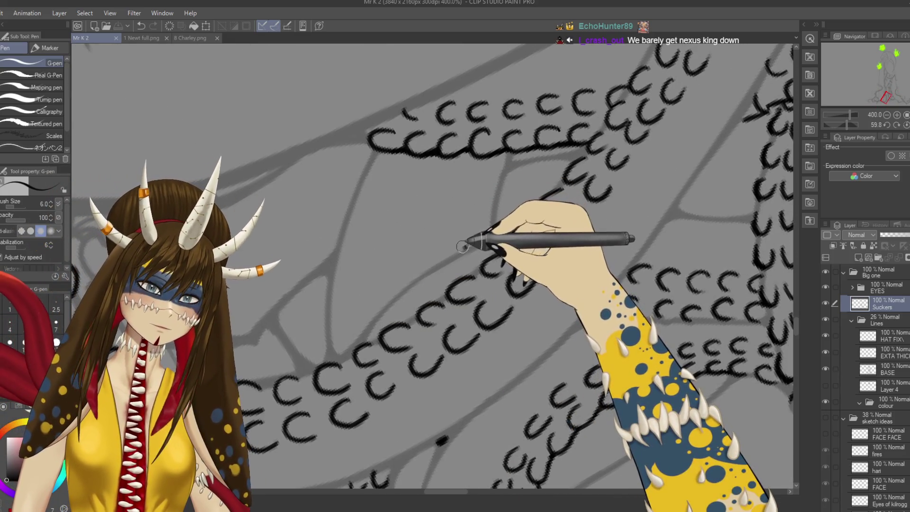
left_click_drag(478, 230, 477, 242)
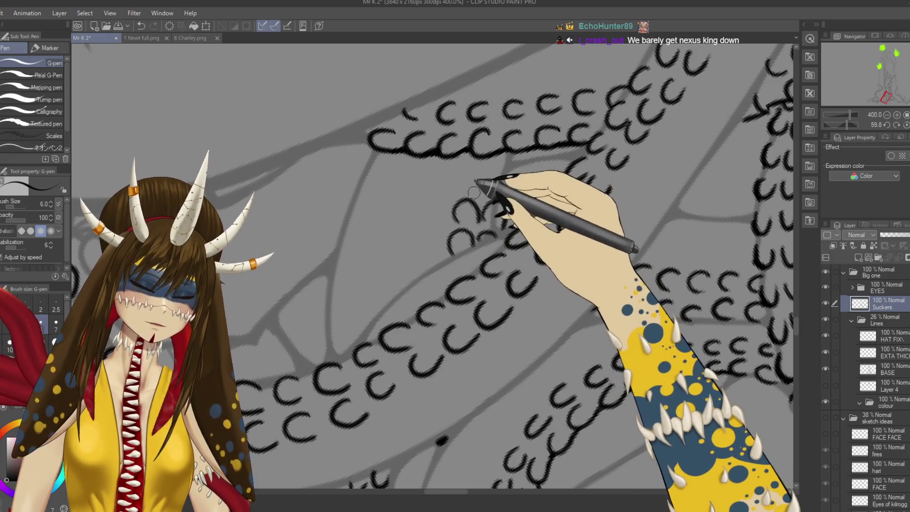
mouse_move(477, 194)
left_mouse_down()
mouse_move(463, 193)
mouse_move(502, 197)
left_mouse_up()
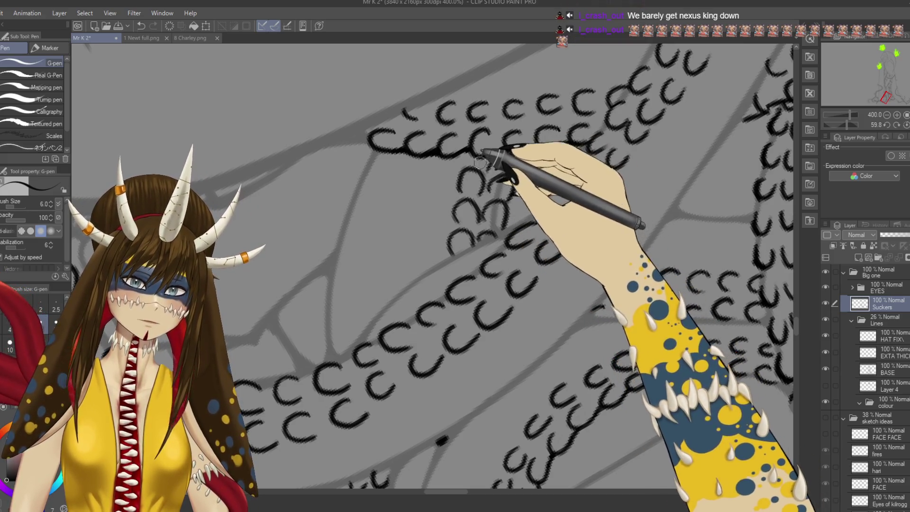
key("r")
left_click_drag(444, 156, 464, 187)
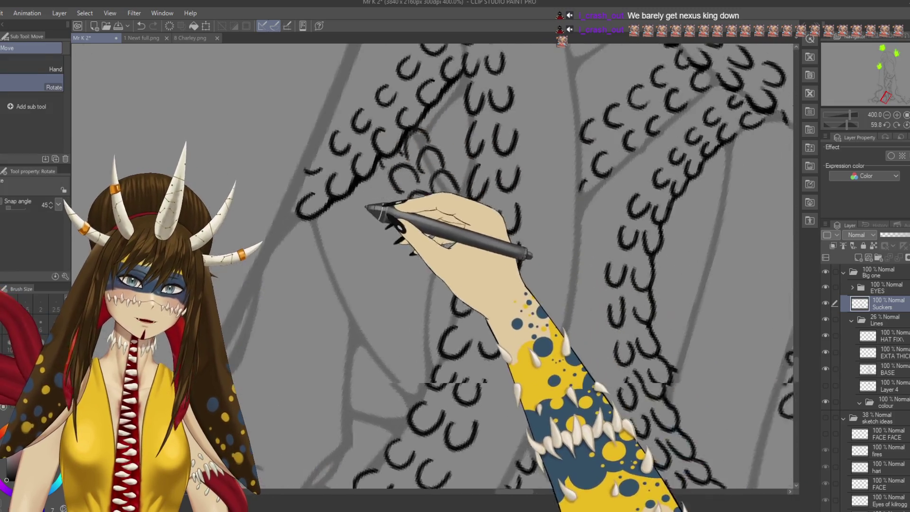
key("p")
- Touch up the BASE layer with the eraser, return to the Suckers layer, and save
left_click(452, 184, "ctrl+shift")
scroll(528, 111, "up", 2)
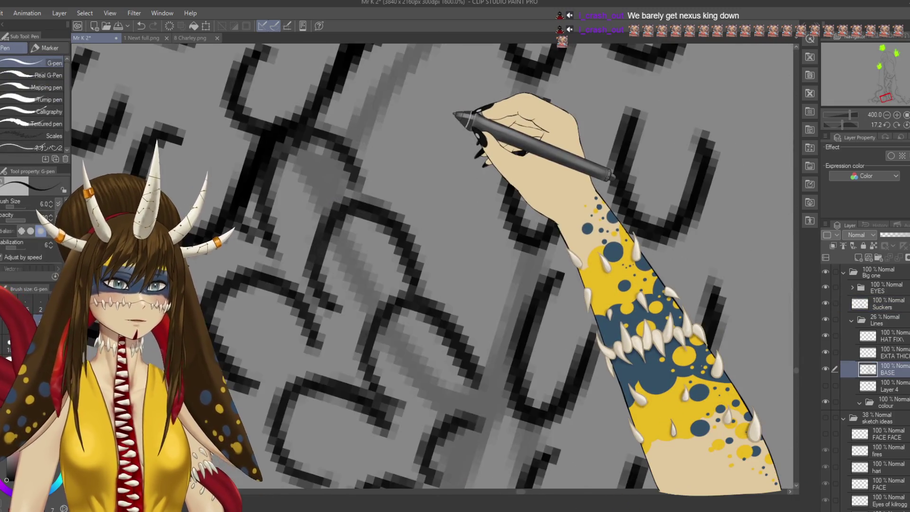
scroll(467, 111, "down", 2)
key("e")
scroll(474, 269, "up", 1)
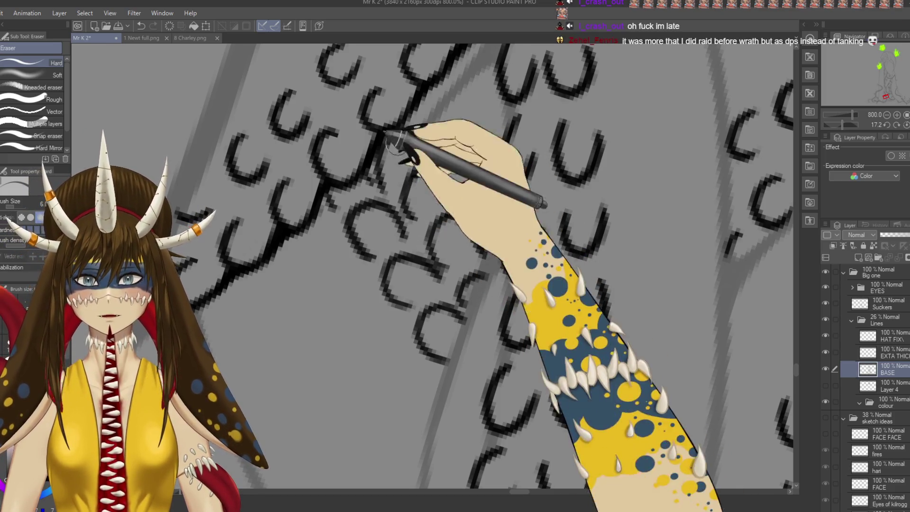
left_click(424, 161, "ctrl+shift")
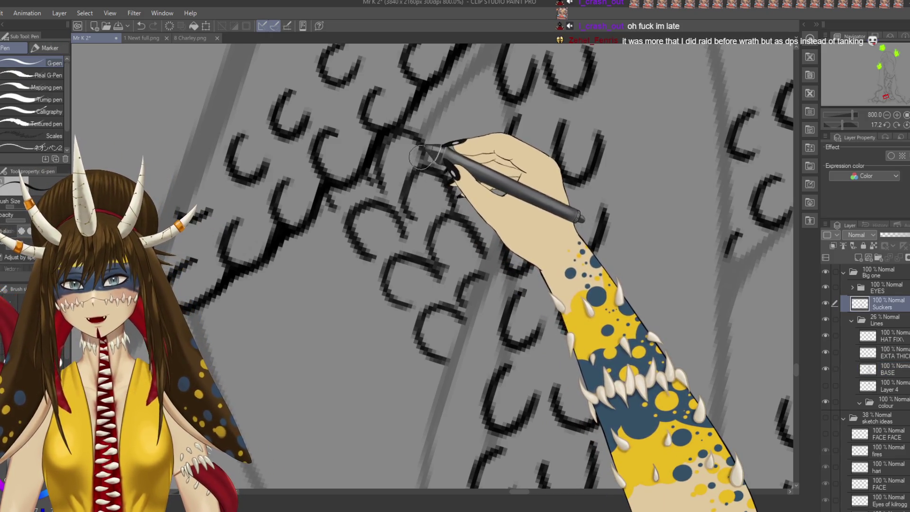
key("ctrl+s")
- Straighten the canvas and zoom out to view the whole creature
key("ctrl+alt+0")
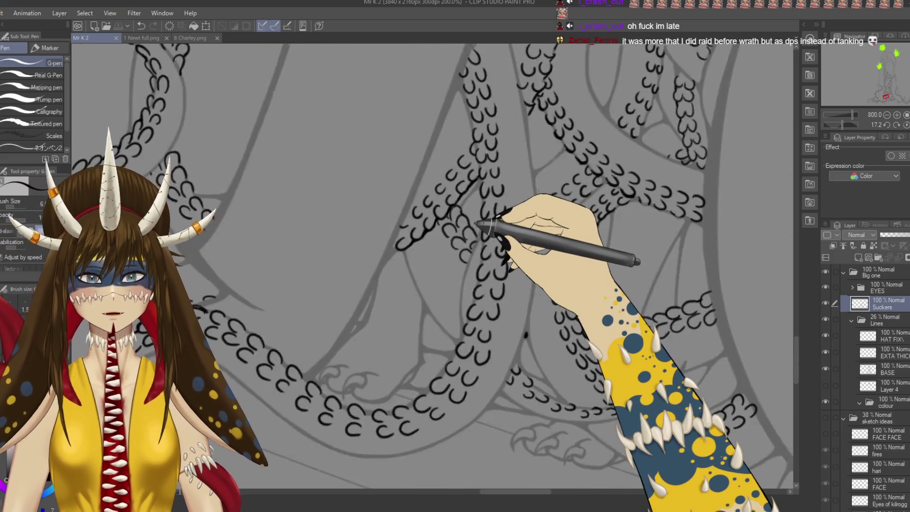
mouse_move(476, 223)
left_mouse_down()
mouse_move(519, 403)
mouse_move(525, 381)
mouse_move(346, 412)
left_mouse_up()
scroll(517, 350, "down", 2)
left_click_drag(464, 417, 435, 448)
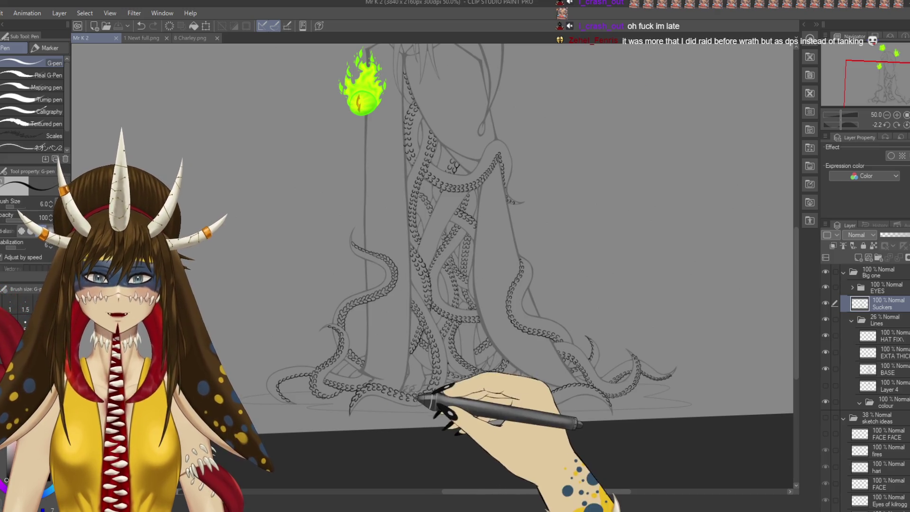
left_click_drag(417, 389, 439, 417)
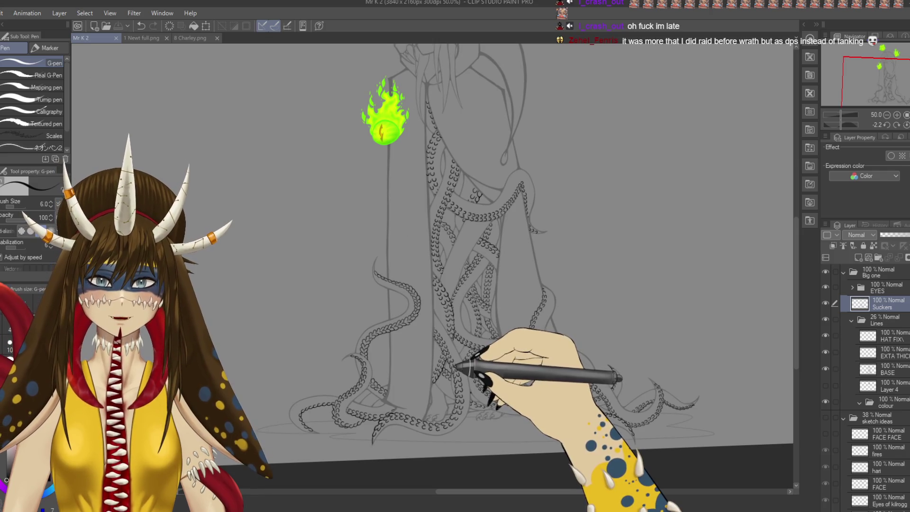
key("r")
left_click_drag(473, 325, 501, 334)
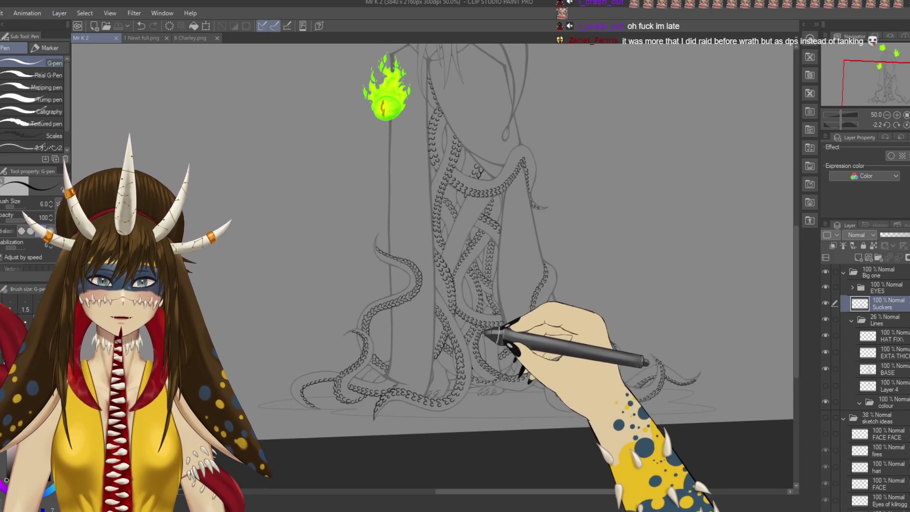
key("p")
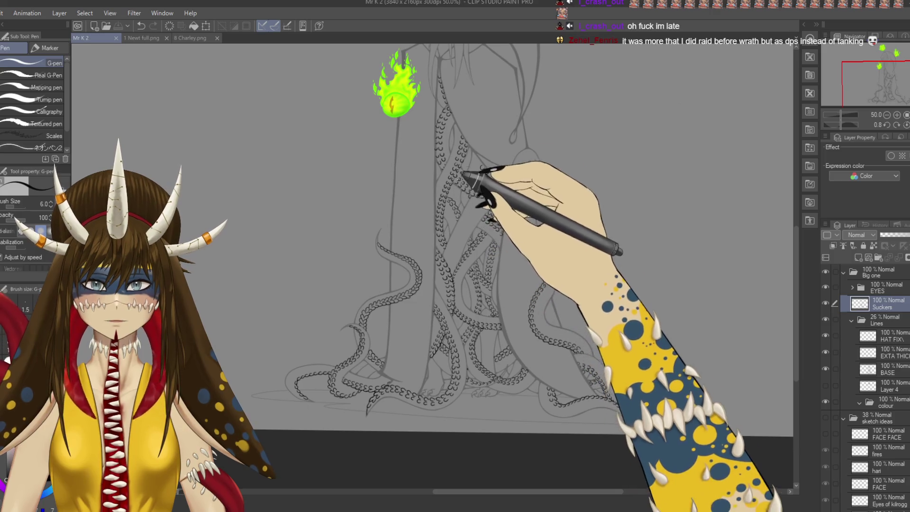
key("ctrl+minus")
key("ctrl+minus")
- Collapse the Lines folder and move the colour folder into the Big one folder
key("r")
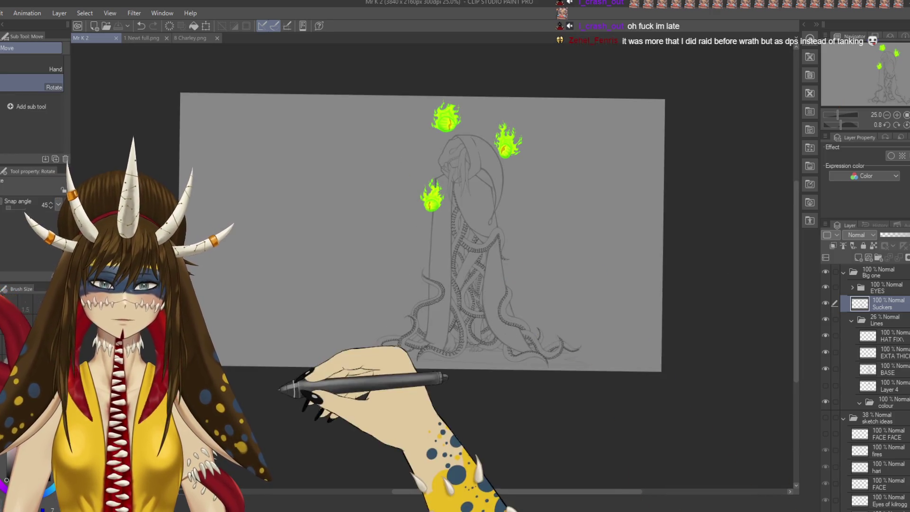
left_click_drag(281, 397, 280, 408)
key("p")
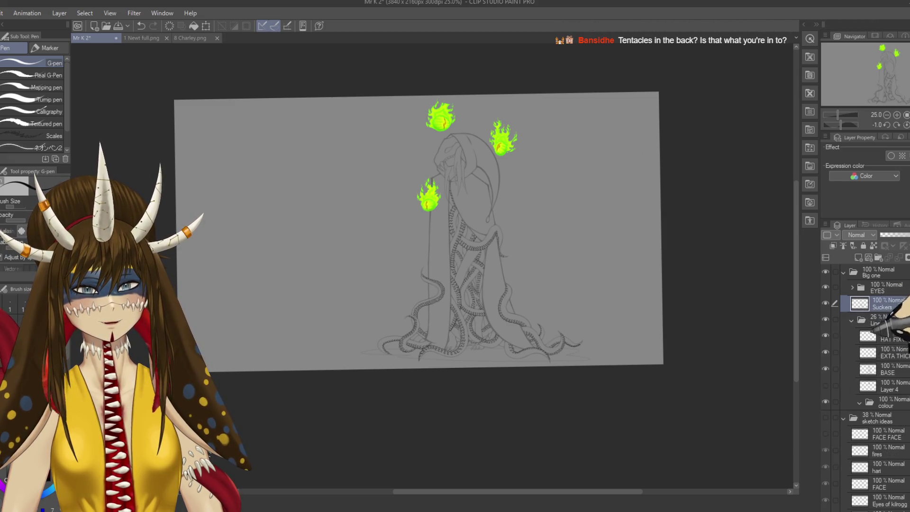
left_click(882, 402)
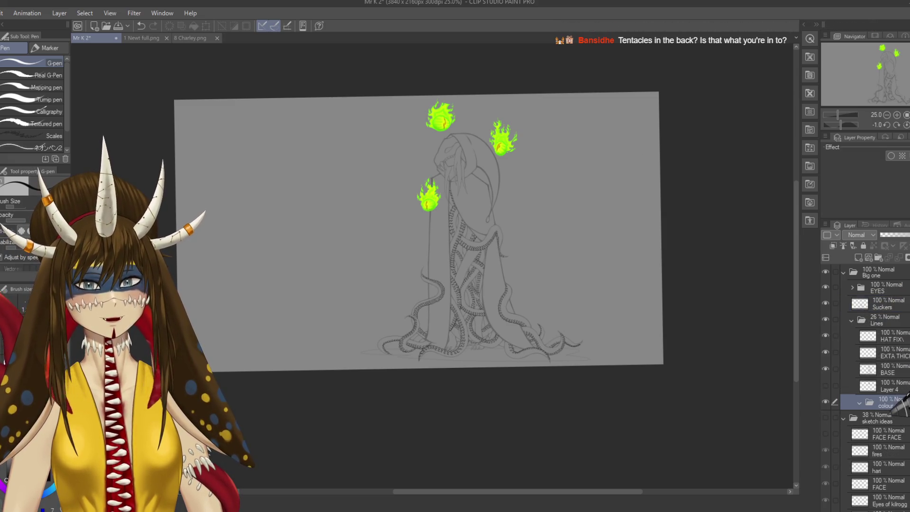
left_click(852, 320)
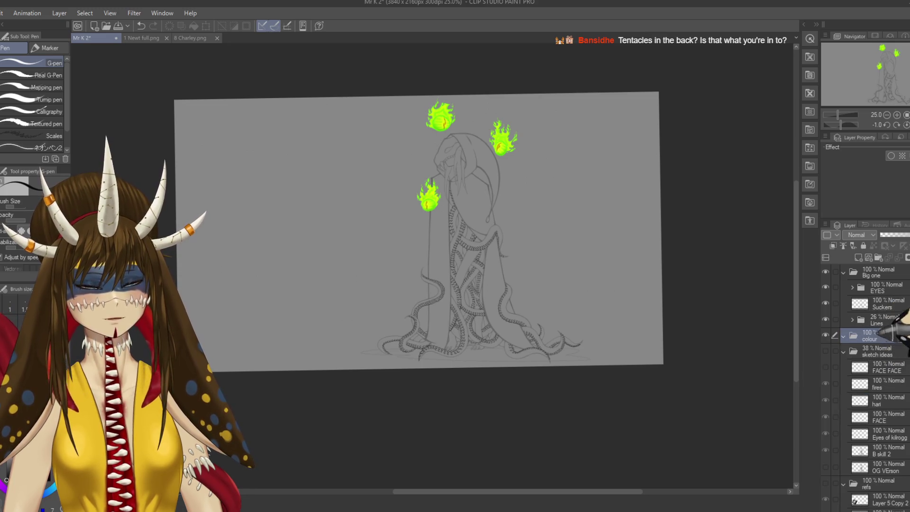
left_click_drag(877, 336, 872, 280)
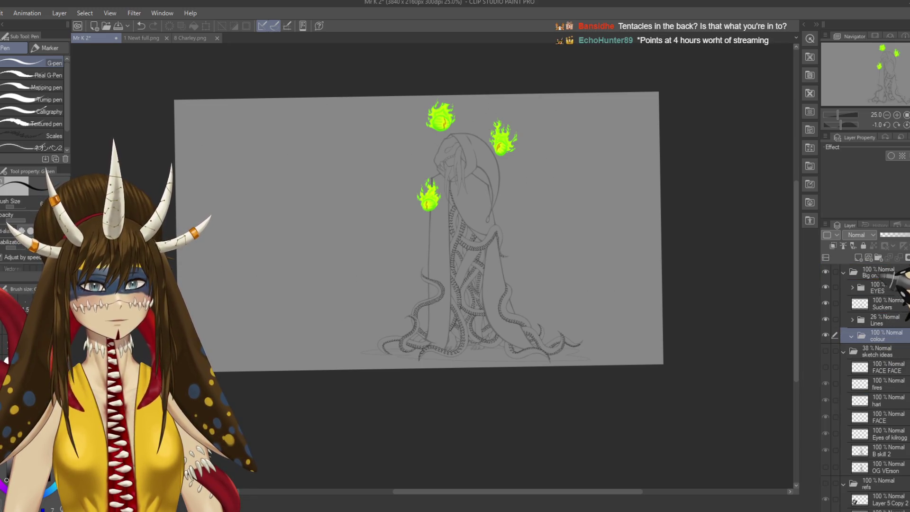
- Add the BASE layer, hide the EYES folder's green flames, and auto-select the empty background
left_click(858, 257)
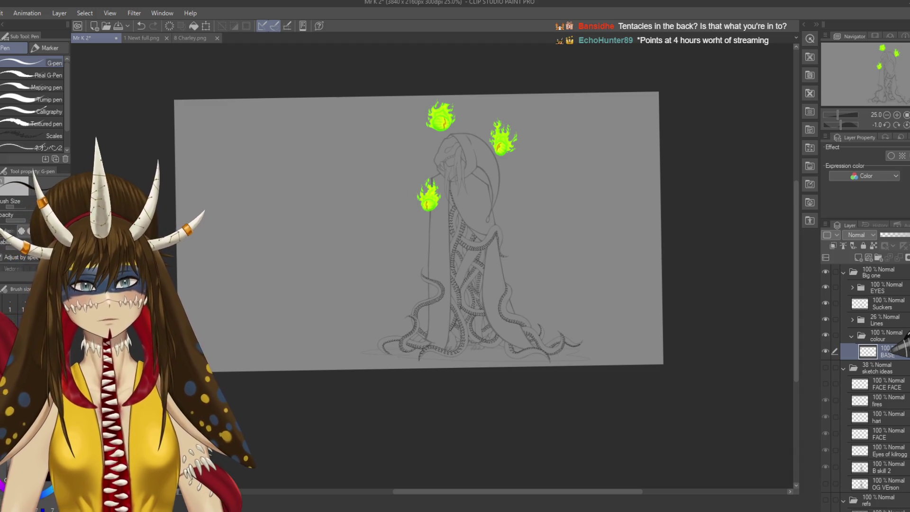
left_click(825, 286)
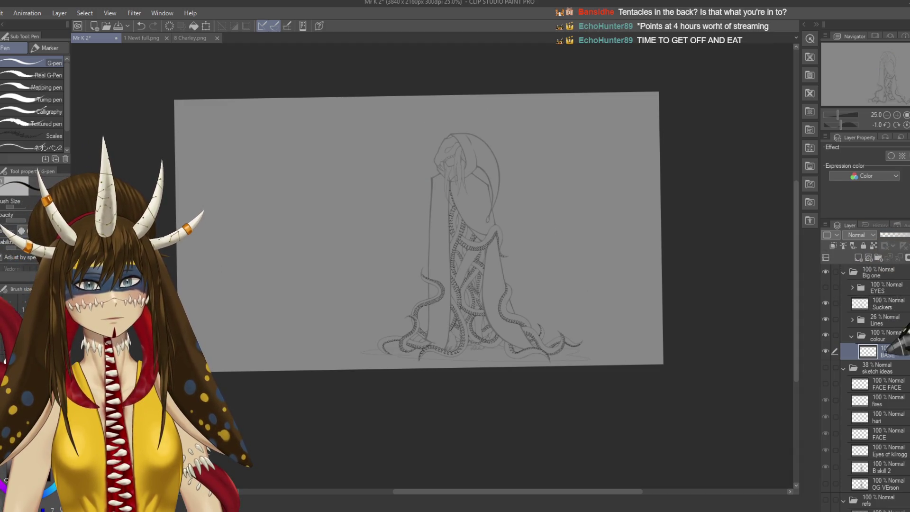
key("w")
left_click(623, 314)
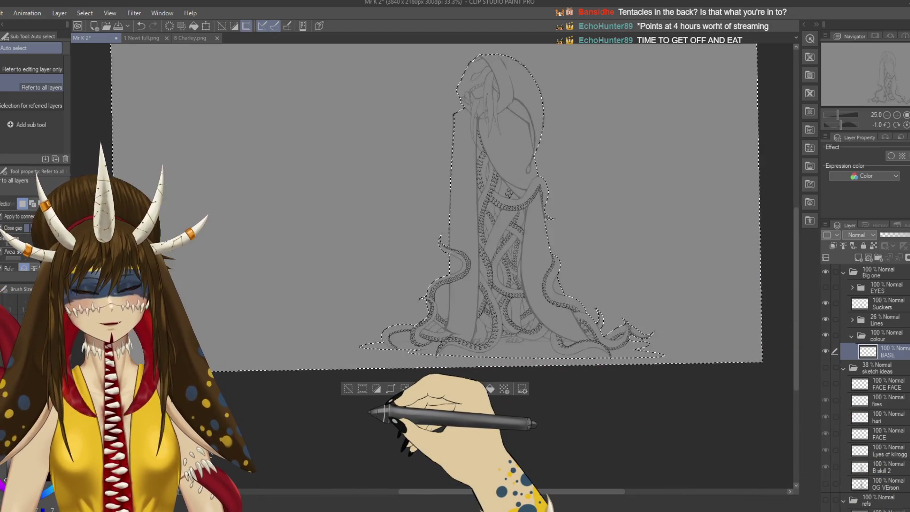
- Check the selection edges, then paint the figure area flat dark grey with a size-300 G-pen
scroll(370, 411, "up", 3)
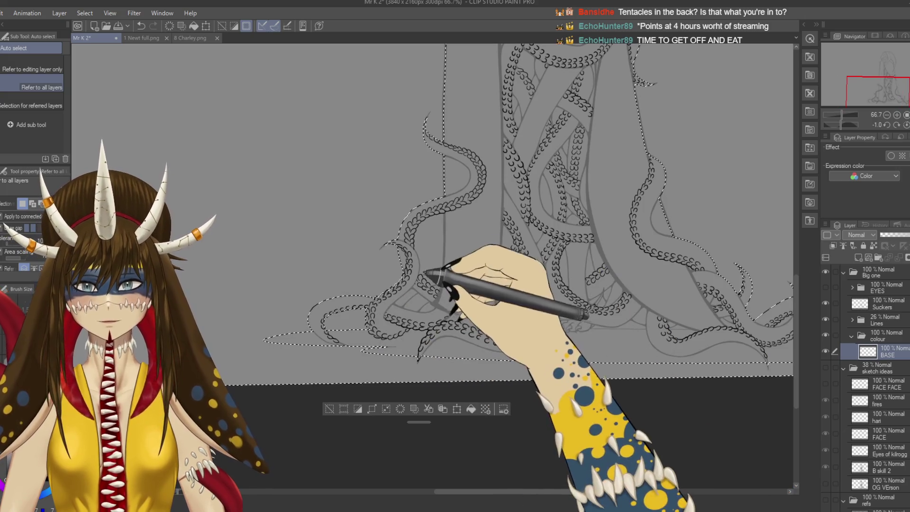
left_click_drag(474, 237, 370, 270)
left_click_drag(444, 307, 418, 312)
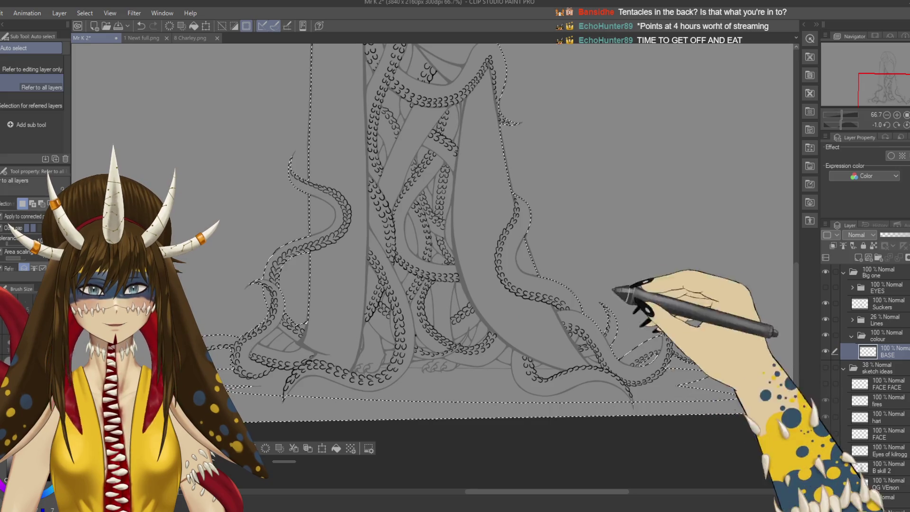
left_click_drag(474, 119, 483, 451)
left_click_drag(474, 332, 541, 97)
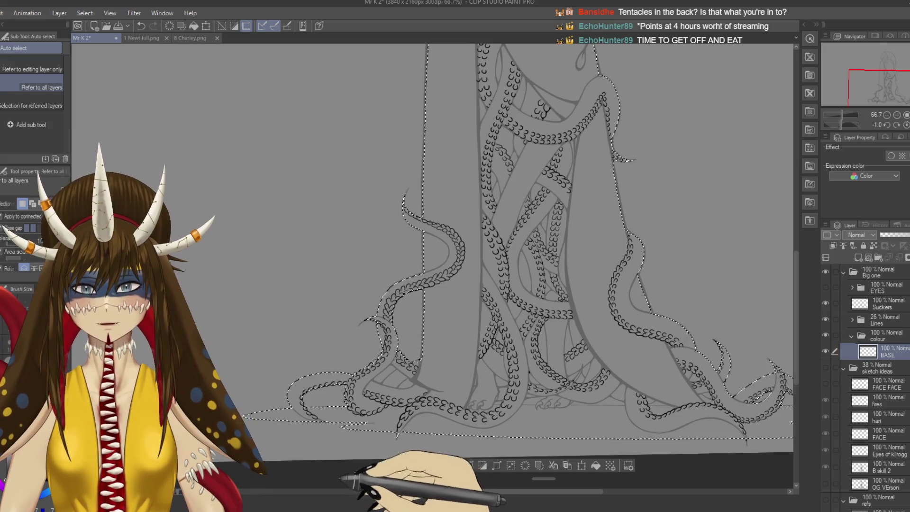
key("p")
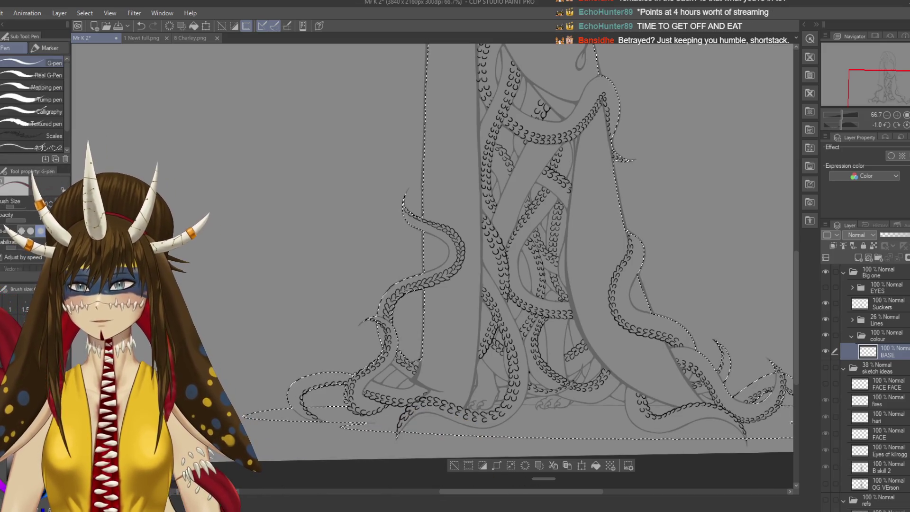
key("ctrl+minus")
key("ctrl+minus")
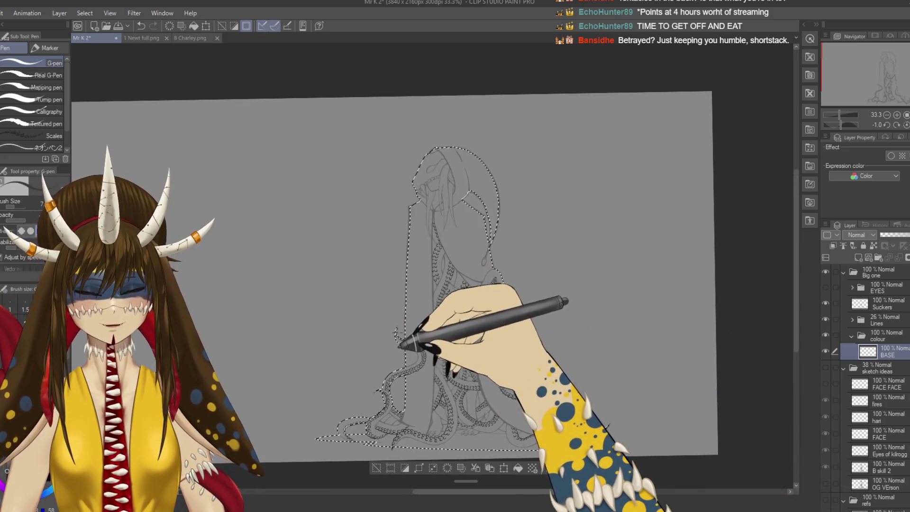
key("bracketright")
mouse_move(408, 184)
left_mouse_down()
mouse_move(681, 303)
mouse_move(567, 433)
left_mouse_up()
scroll(402, 351, "down", 5)
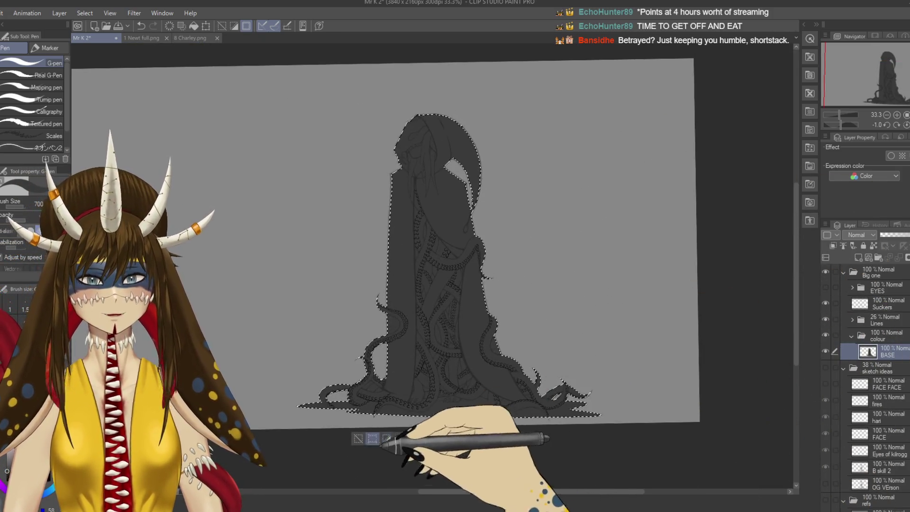
- Clear the selection and set the Lines folder opacity to 100%
left_click(359, 439)
left_click_drag(521, 302, 533, 296)
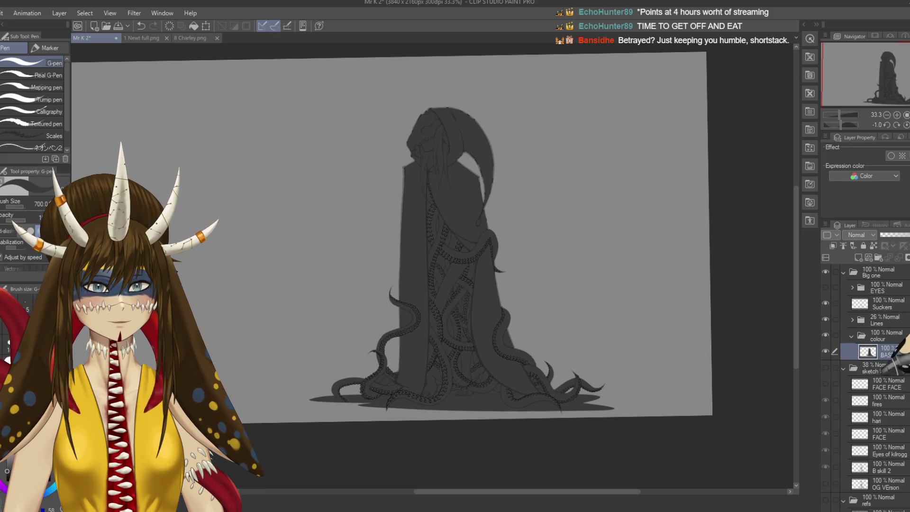
left_click(887, 319)
left_click(903, 235)
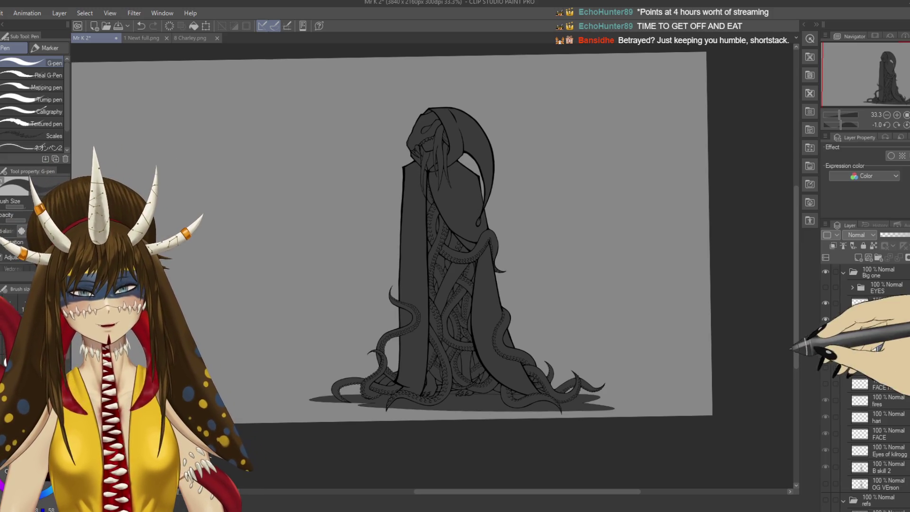
- Zoom and pan across the tentacles to inspect the line art over the grey fill
scroll(588, 299, "up", 1)
scroll(588, 298, "up", 2)
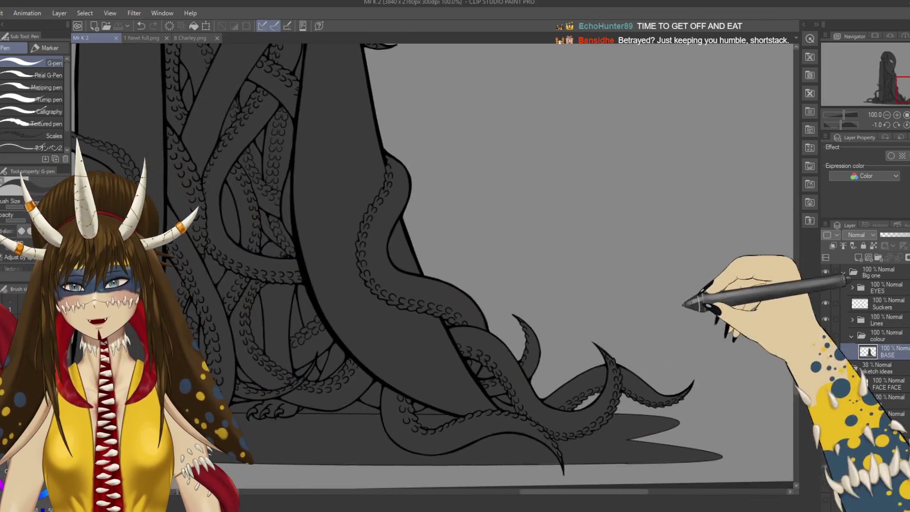
left_click_drag(190, 331, 740, 171)
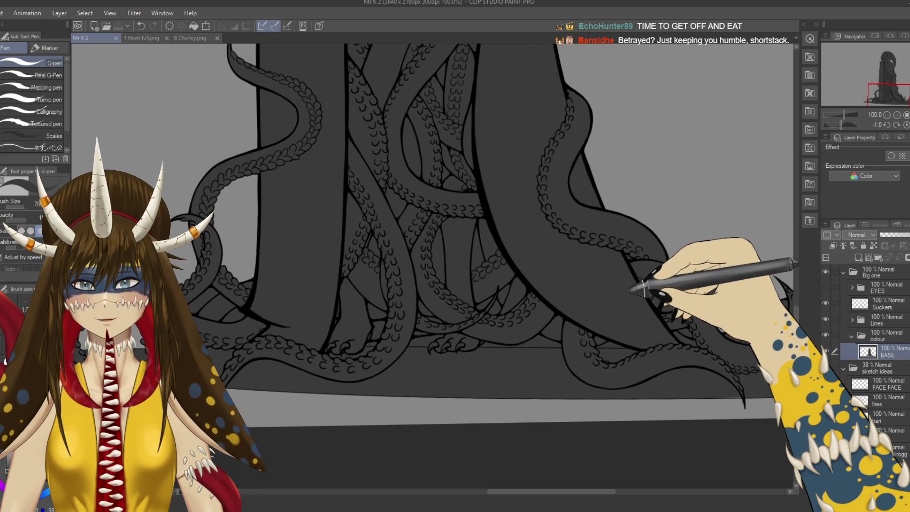
mouse_move(630, 290)
left_mouse_down()
mouse_move(622, 364)
mouse_move(604, 338)
left_mouse_up()
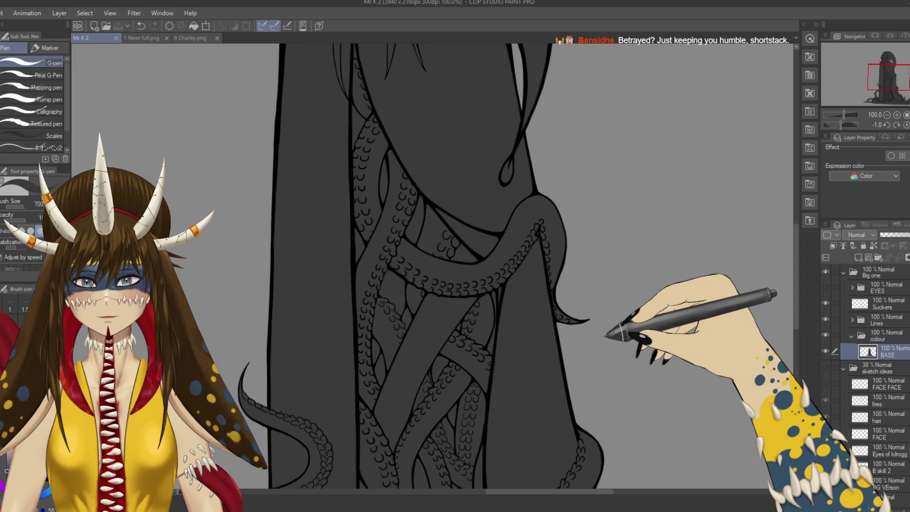
left_click_drag(606, 335, 663, 287)
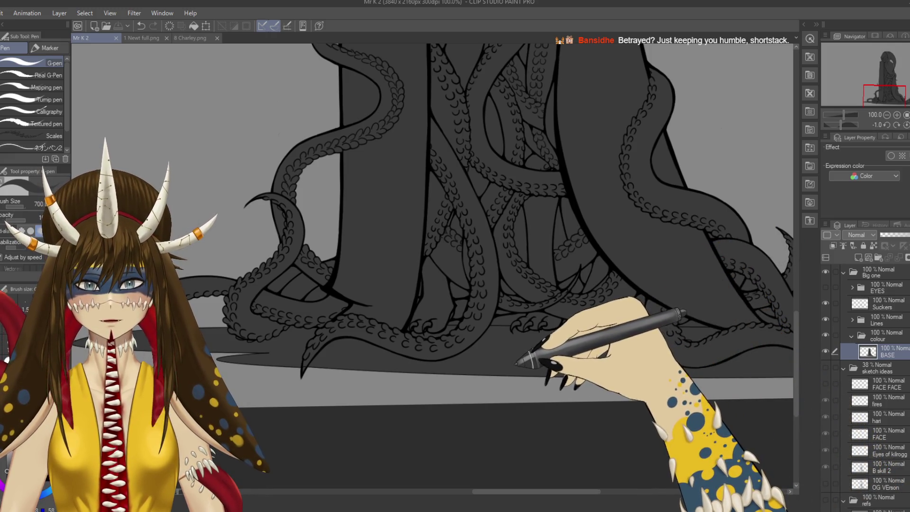
mouse_move(474, 213)
left_mouse_down()
mouse_move(444, 239)
mouse_move(429, 338)
left_mouse_up()
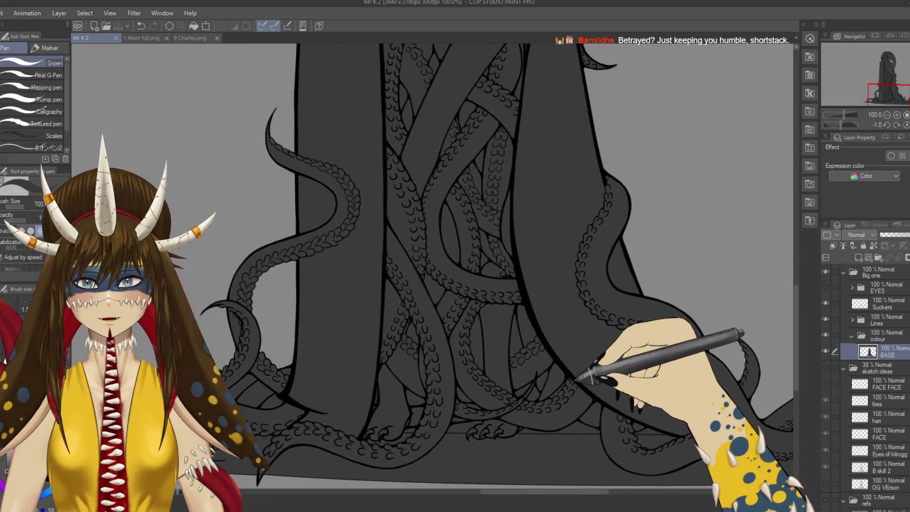
mouse_move(417, 196)
left_mouse_down()
mouse_move(453, 294)
mouse_move(446, 268)
left_mouse_up()
scroll(453, 294, "up", 2)
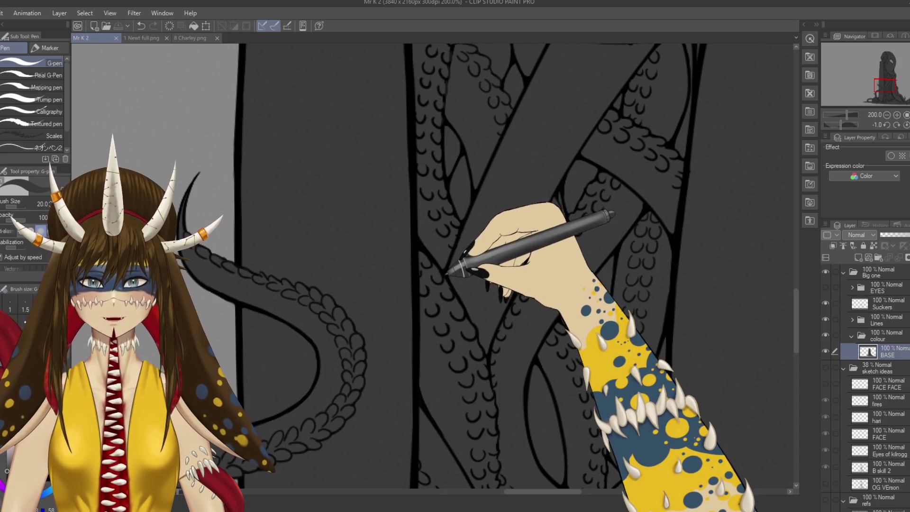
- On the Suckers layer, ink sucker marks along the braided tentacles, undoing one stroke
left_click(455, 288, "ctrl+shift")
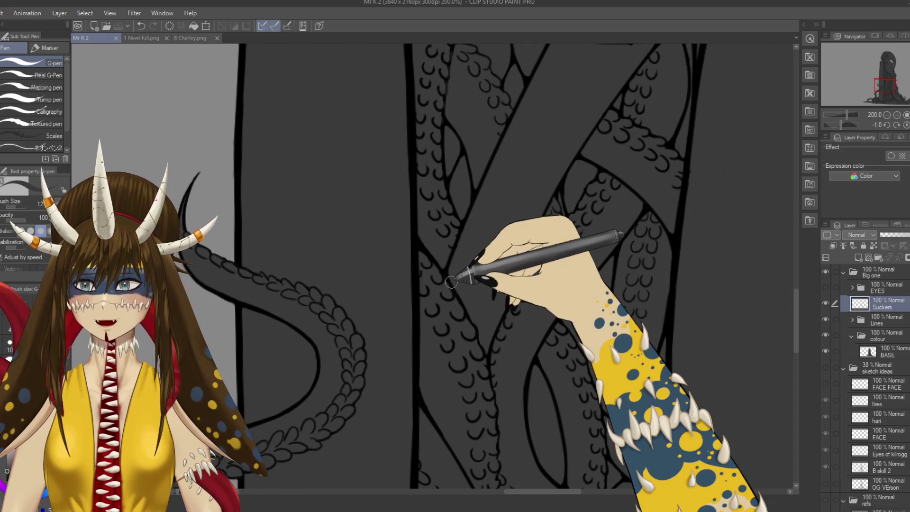
scroll(412, 256, "up", 2)
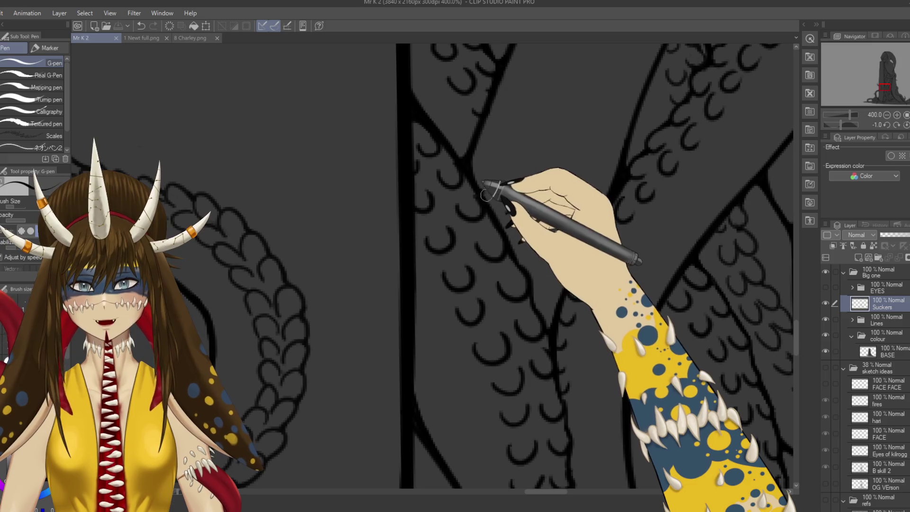
key("ctrl+z")
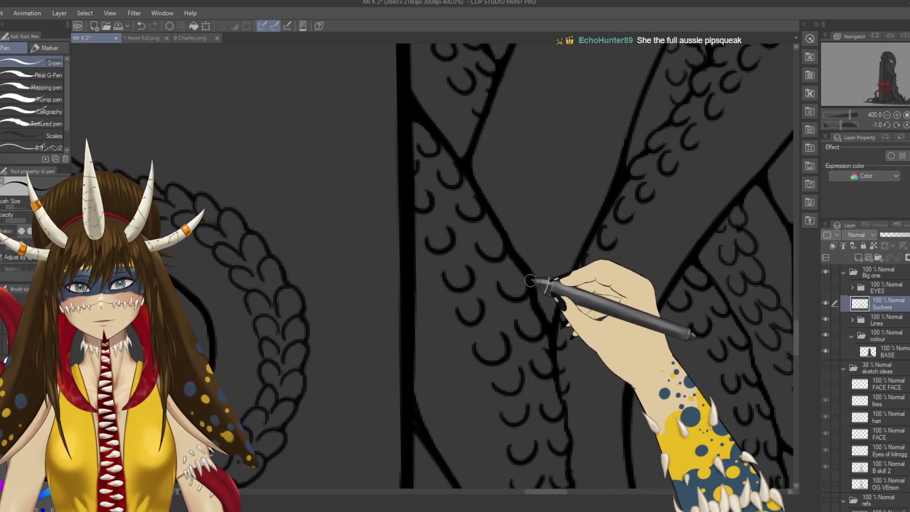
left_click_drag(588, 383, 512, 360)
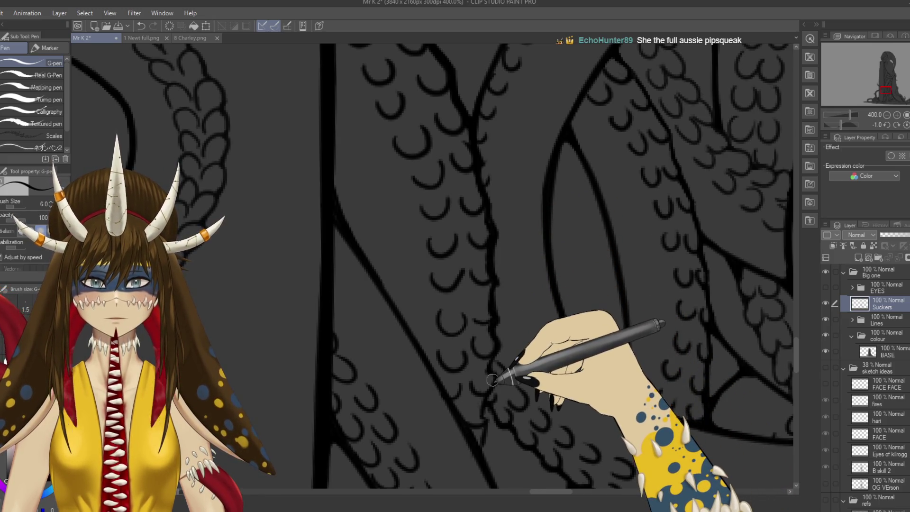
scroll(497, 348, "down", 3)
scroll(497, 379, "up", 3)
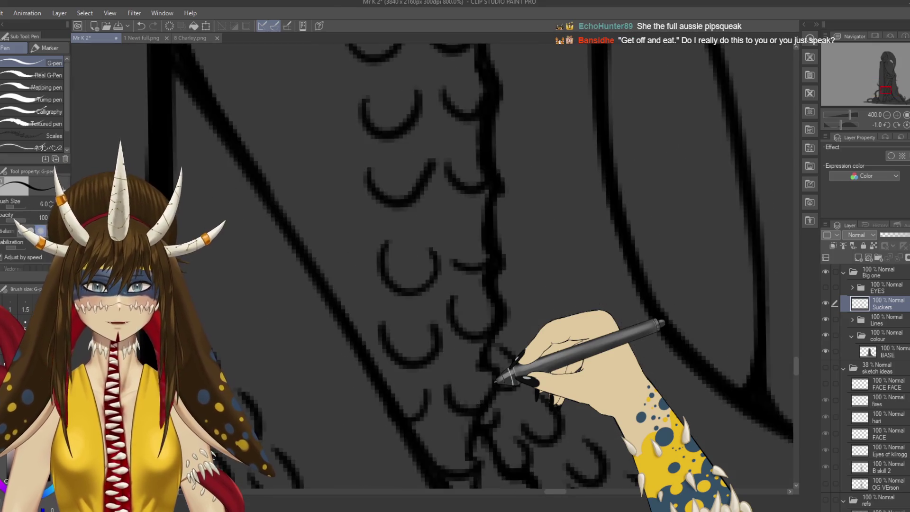
scroll(508, 309, "up", 1)
scroll(516, 259, "up", 1)
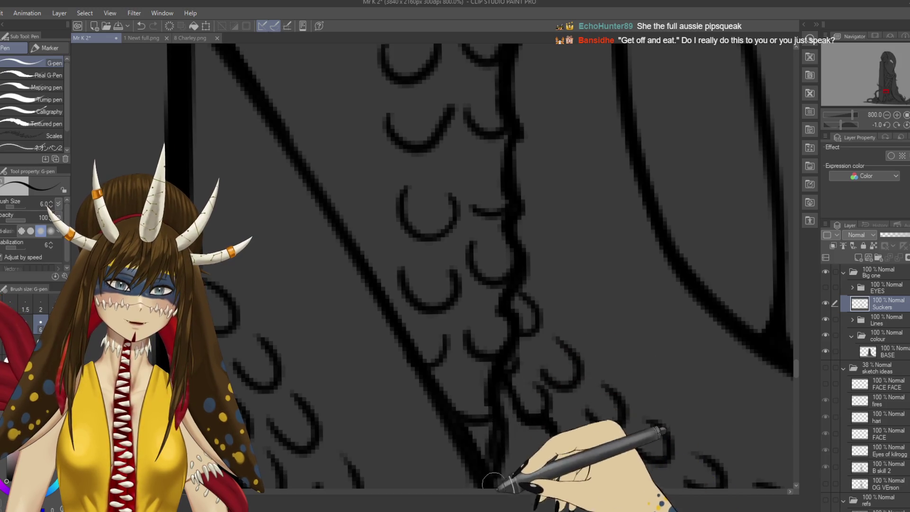
scroll(498, 365, "down", 2)
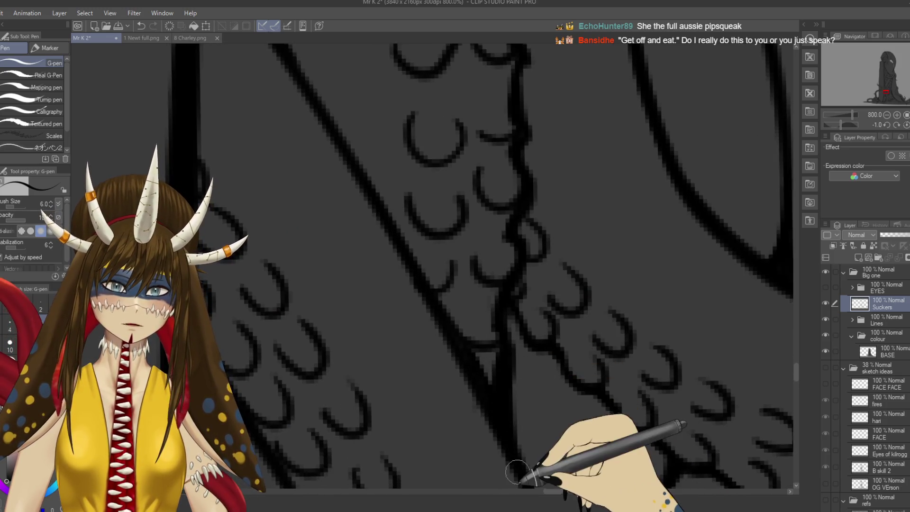
scroll(519, 469, "down", 1)
scroll(522, 479, "down", 1)
scroll(531, 259, "down", 1)
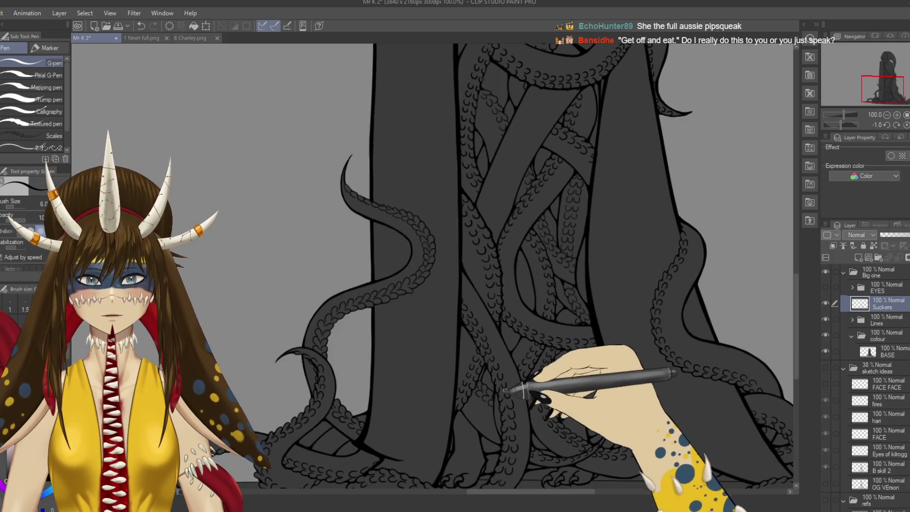
- Tilt the view to the tentacle angle and ink more suckers, briefly checking the outline layer
left_click_drag(542, 333, 315, 346)
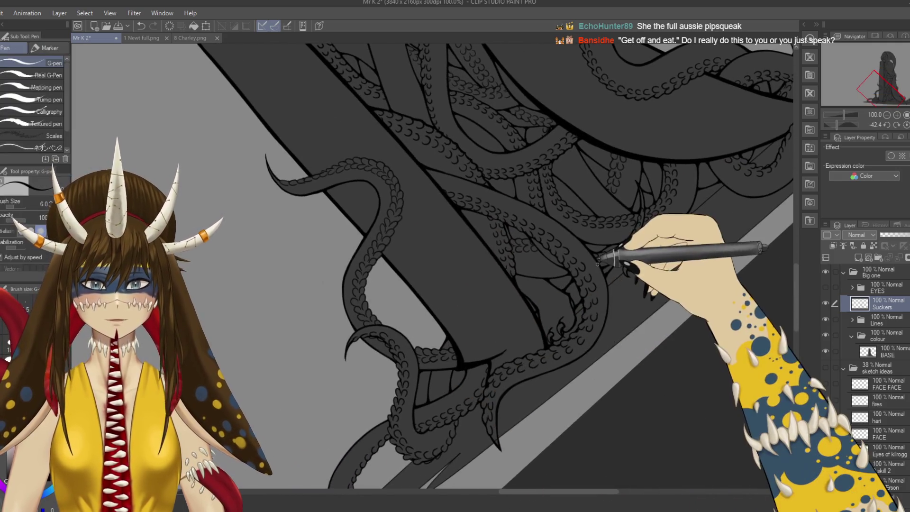
scroll(598, 264, "up", 1)
left_click_drag(600, 259, 538, 325)
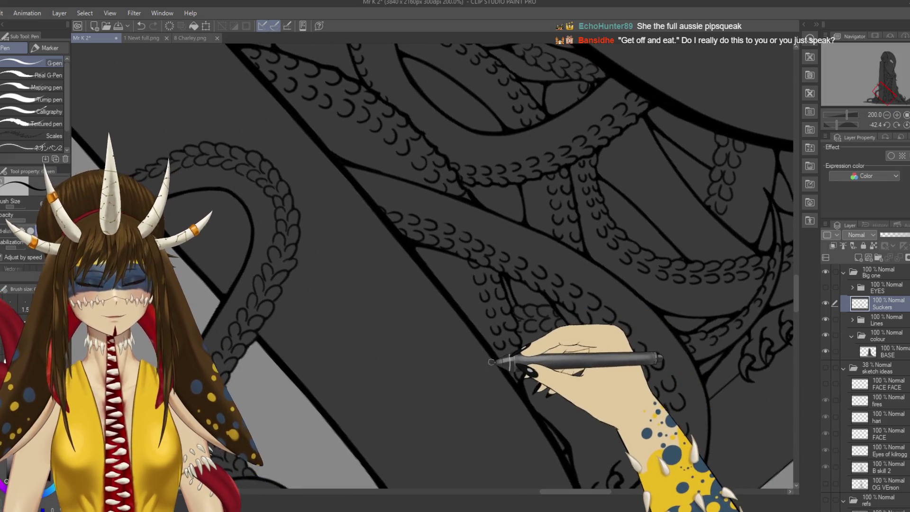
left_click_drag(521, 356, 502, 377)
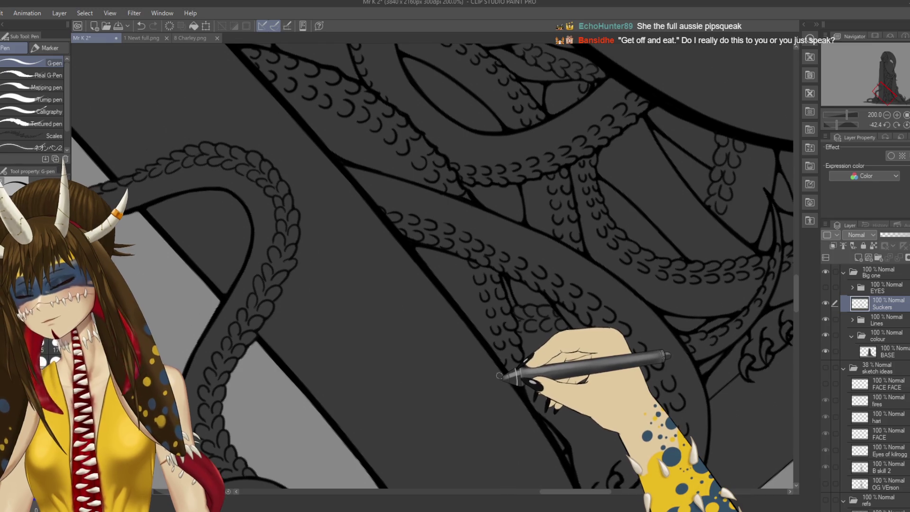
scroll(499, 380, "up", 2)
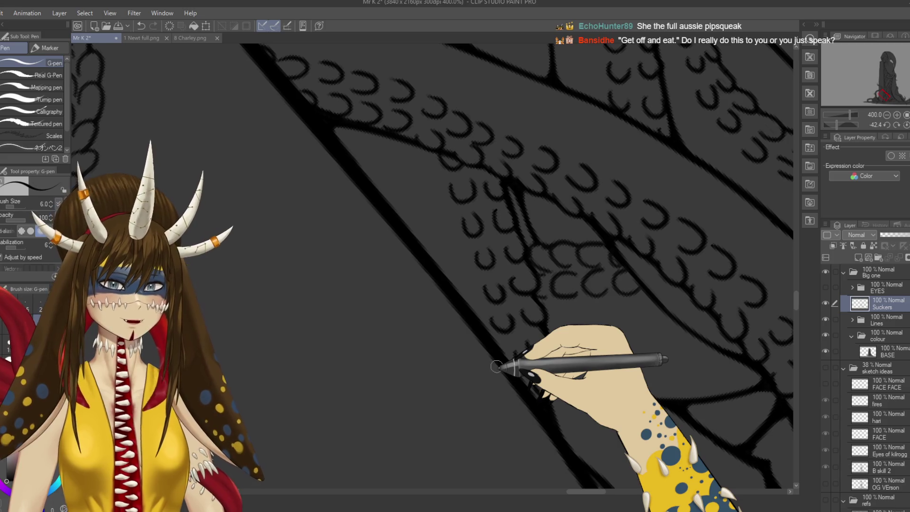
key("e")
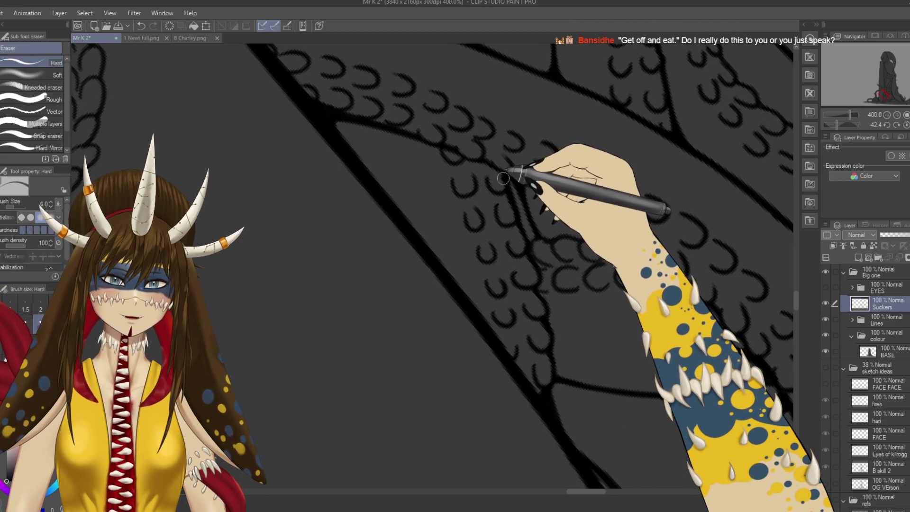
left_click(508, 189, "ctrl+shift")
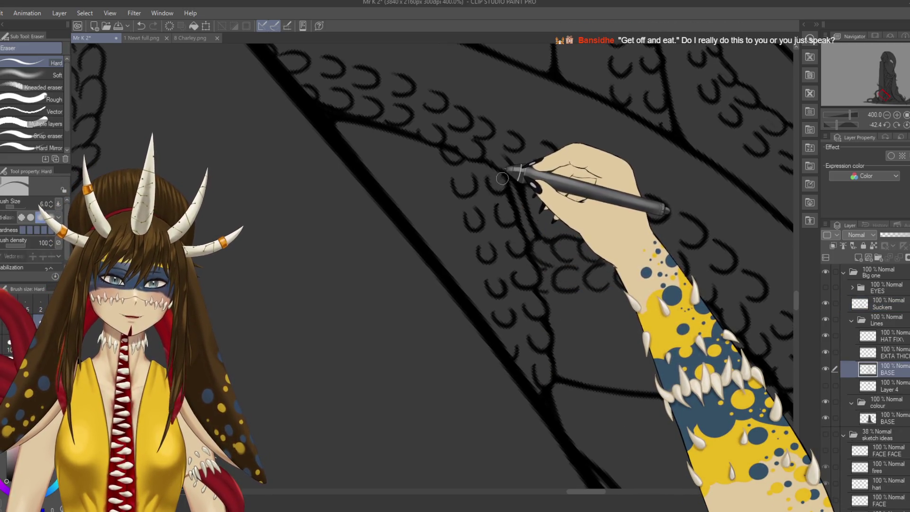
left_click(515, 218, "ctrl+shift")
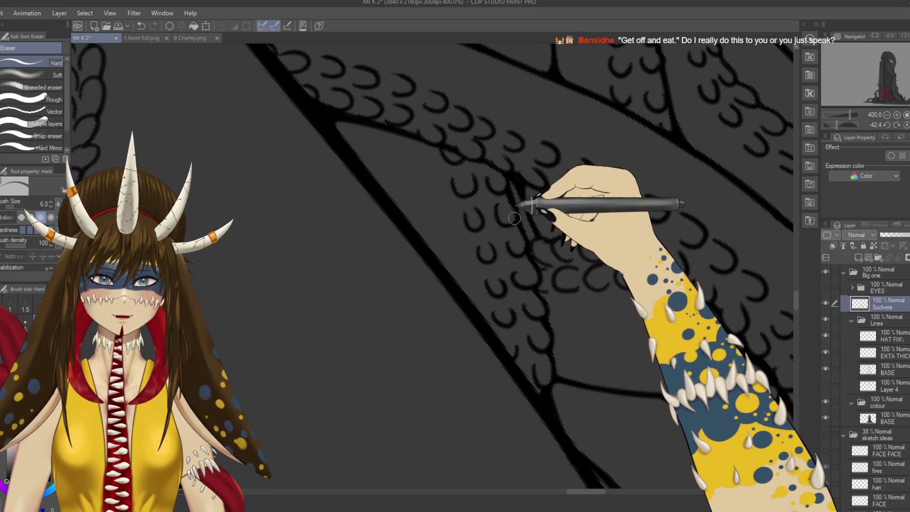
key("p")
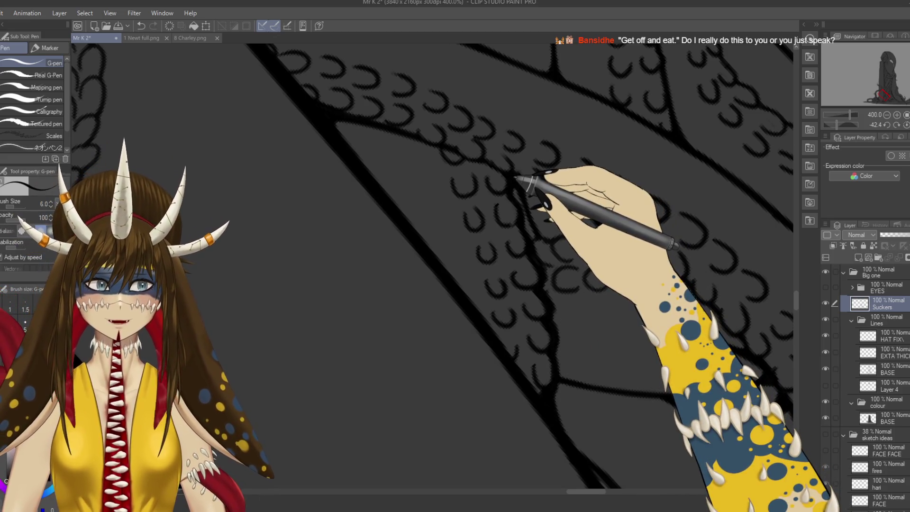
scroll(522, 178, "down", 3)
scroll(524, 180, "down", 2)
scroll(611, 203, "down", 2)
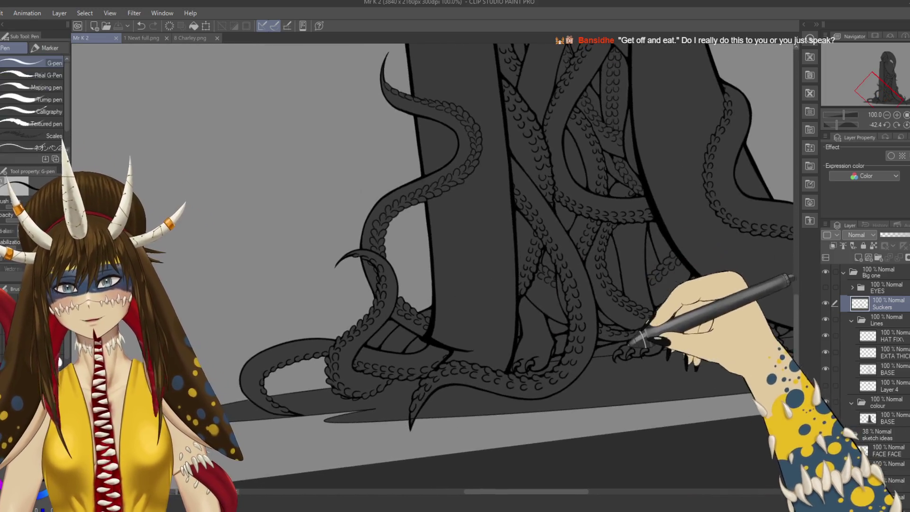
- Straighten the view, zoom to 400%, and ink a short stroke joining the tentacle outlines
left_click_drag(629, 344, 603, 433)
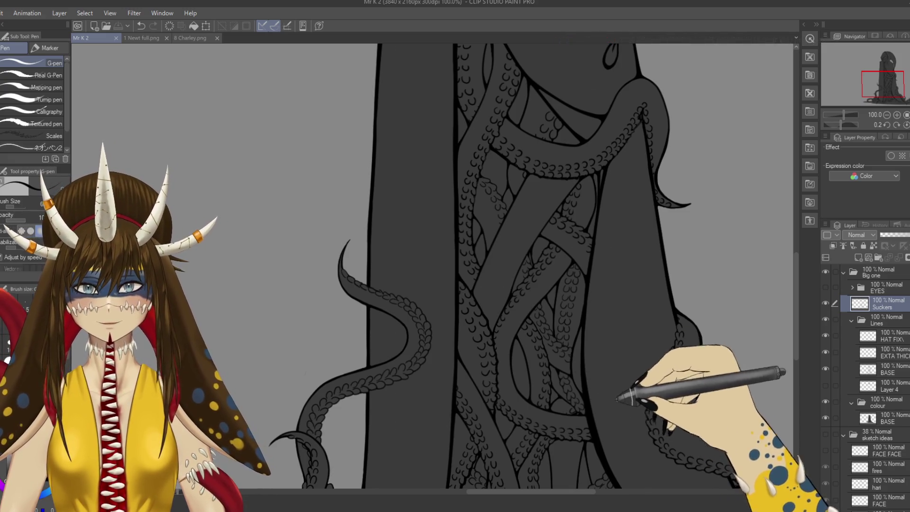
scroll(562, 334, "down", 2)
scroll(589, 234, "down", 2)
scroll(610, 203, "down", 2)
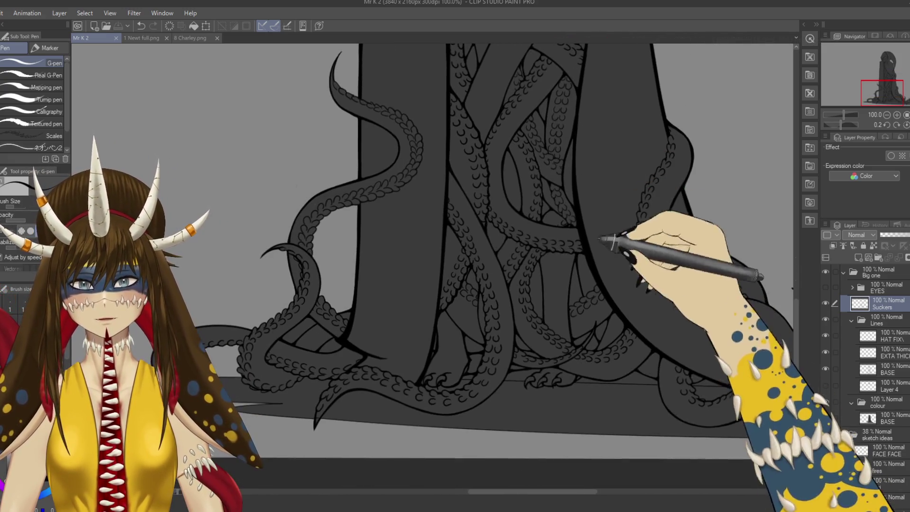
scroll(610, 243, "down", 2)
scroll(609, 346, "right", 3)
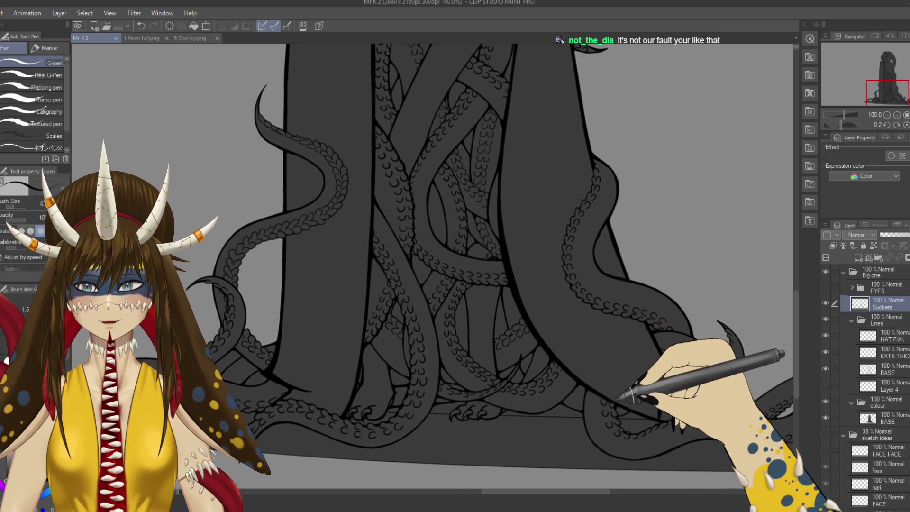
scroll(636, 443, "up", 2)
scroll(593, 360, "up", 2)
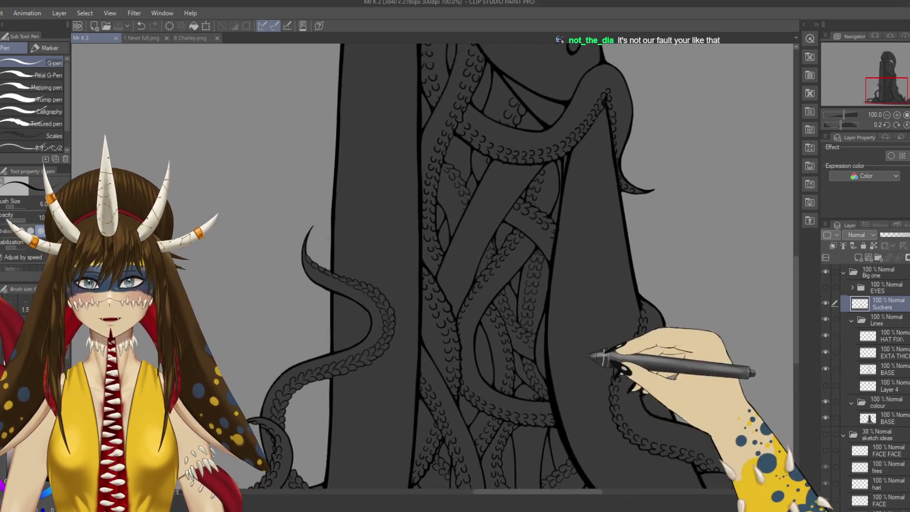
scroll(609, 400, "up", 2)
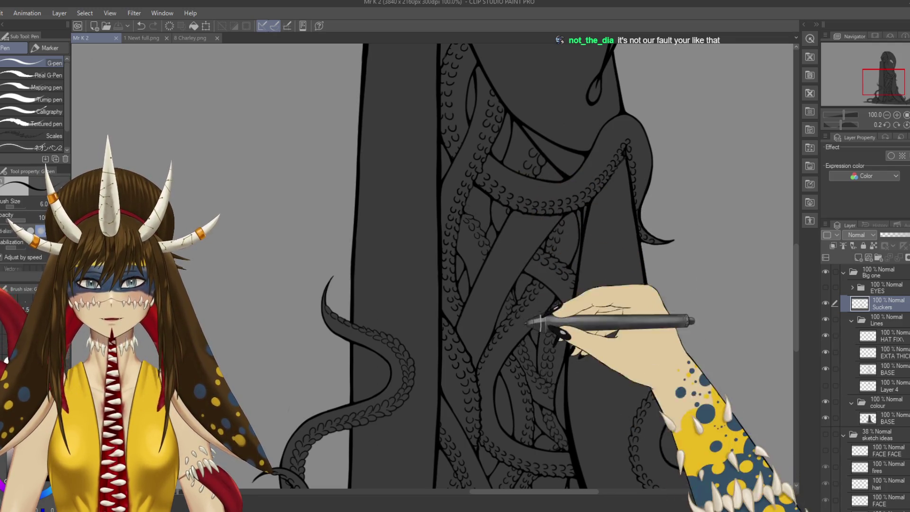
scroll(532, 321, "up", 2)
scroll(545, 346, "up", 2)
scroll(541, 331, "up", 1)
scroll(548, 197, "up", 1)
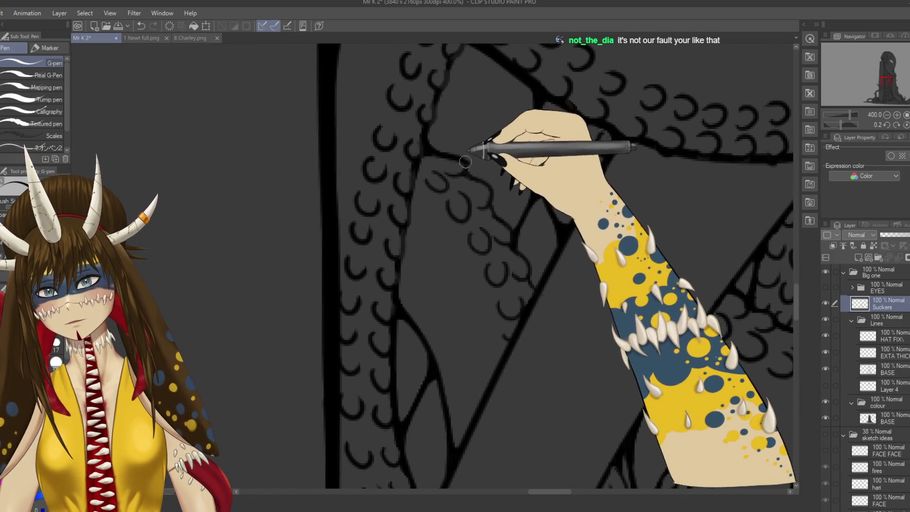
mouse_move(467, 170)
left_mouse_down()
mouse_move(487, 185)
mouse_move(528, 263)
left_mouse_up()
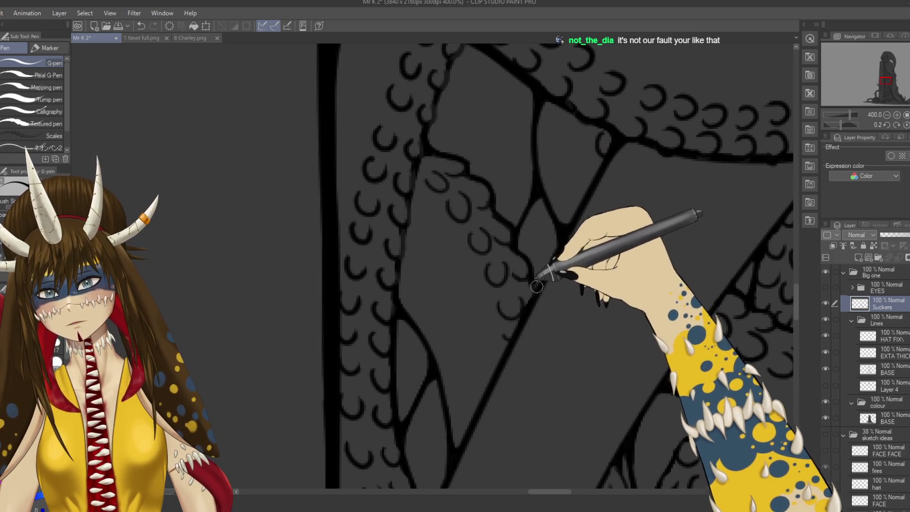
- Move to the next tentacle section and zoom back out to 66.7% to review
scroll(541, 287, "down", 3)
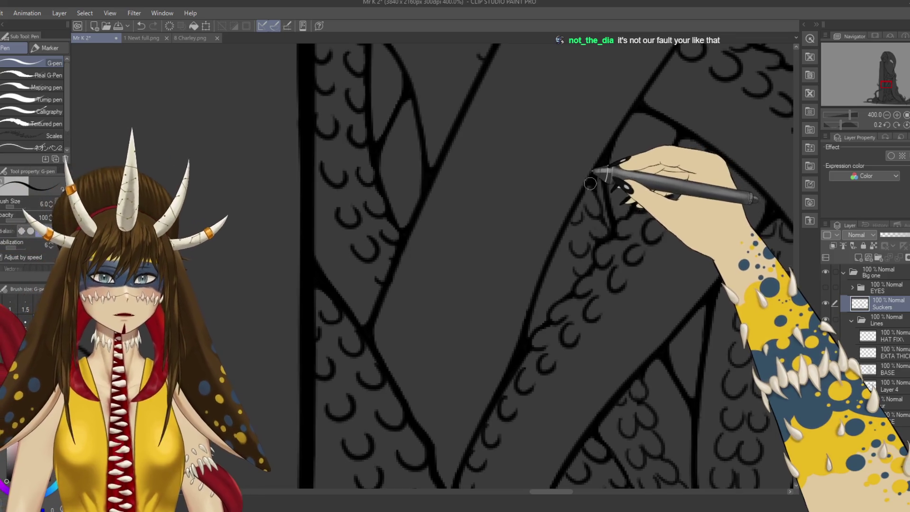
scroll(592, 210, "down", 3)
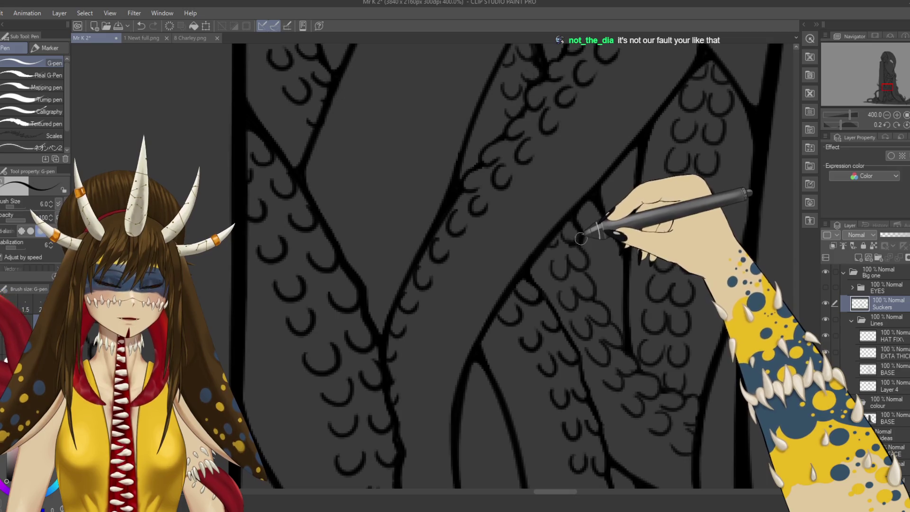
scroll(611, 272, "right", 1)
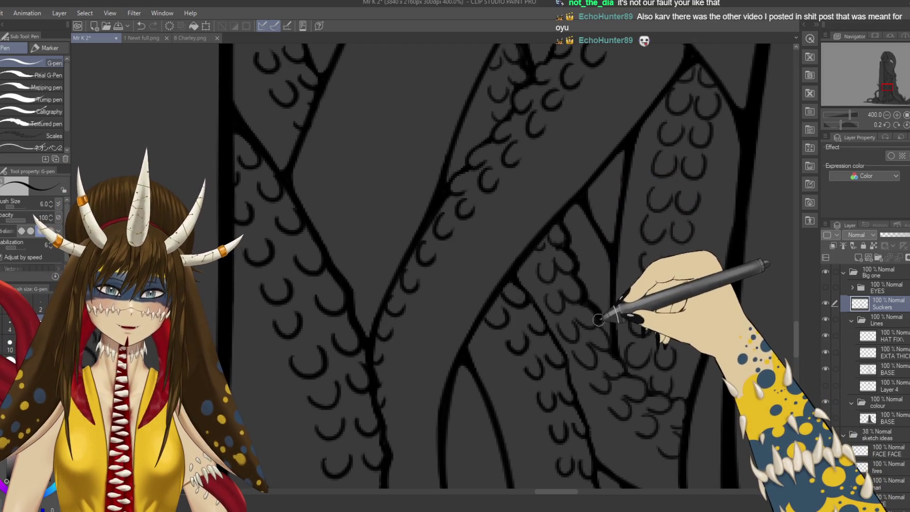
mouse_move(661, 374)
left_mouse_down()
mouse_move(645, 347)
mouse_move(580, 294)
left_mouse_up()
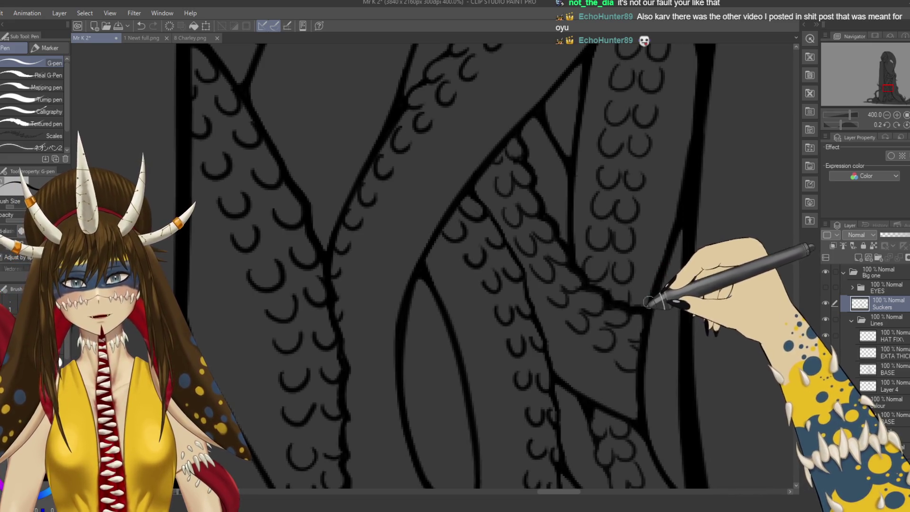
scroll(652, 297, "down", 2)
scroll(652, 297, "down", 2)
scroll(652, 298, "down", 2)
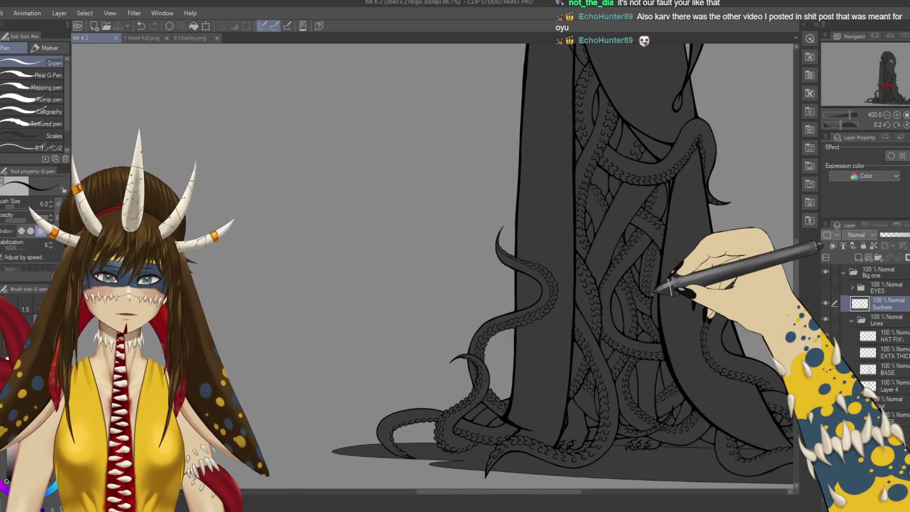
- Recenter the tentacle figure and ink a small sucker detail
left_click_drag(612, 353, 552, 320)
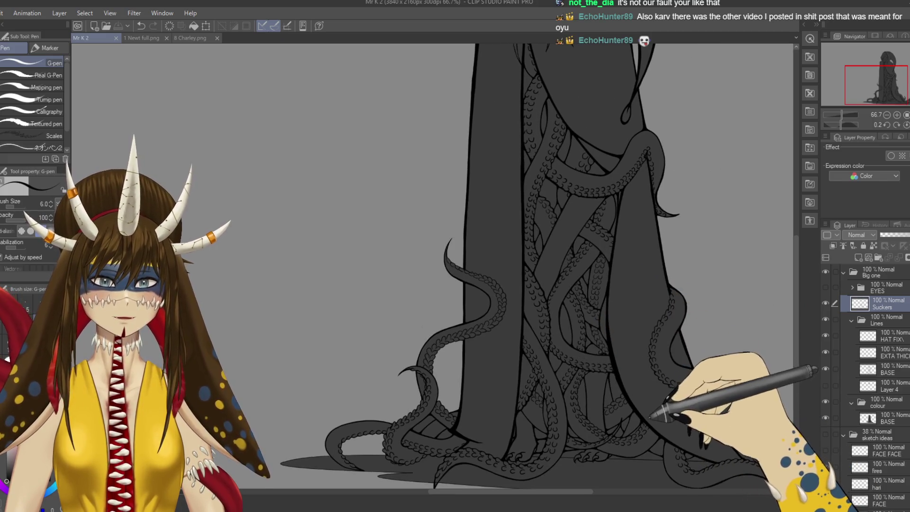
left_click_drag(639, 369, 308, 264)
scroll(626, 388, "up", 1)
scroll(612, 351, "up", 2)
scroll(595, 339, "up", 1)
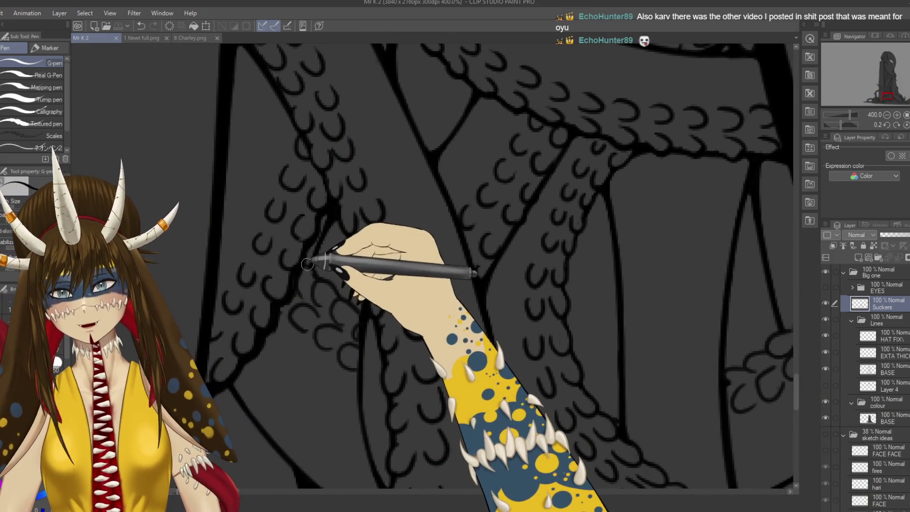
left_click_drag(318, 263, 291, 273)
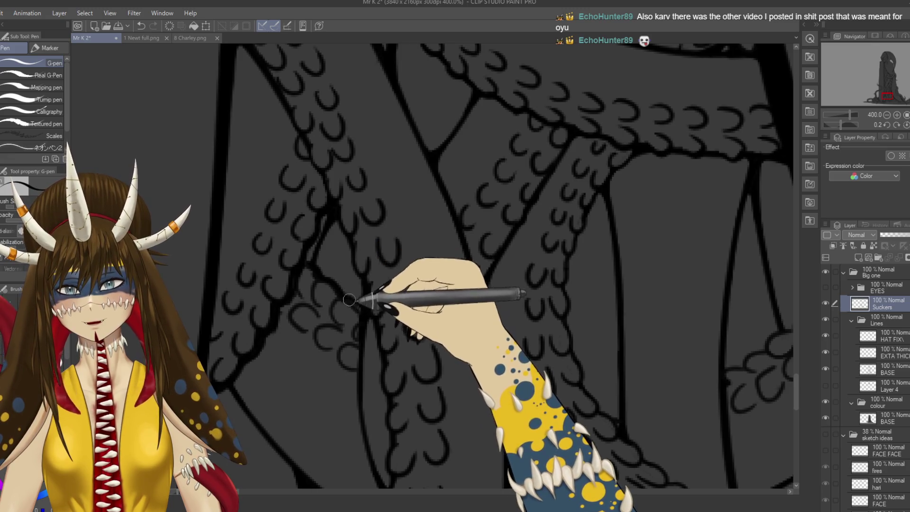
mouse_move(512, 351)
left_mouse_down()
mouse_move(578, 300)
mouse_move(481, 157)
mouse_move(489, 234)
left_mouse_up()
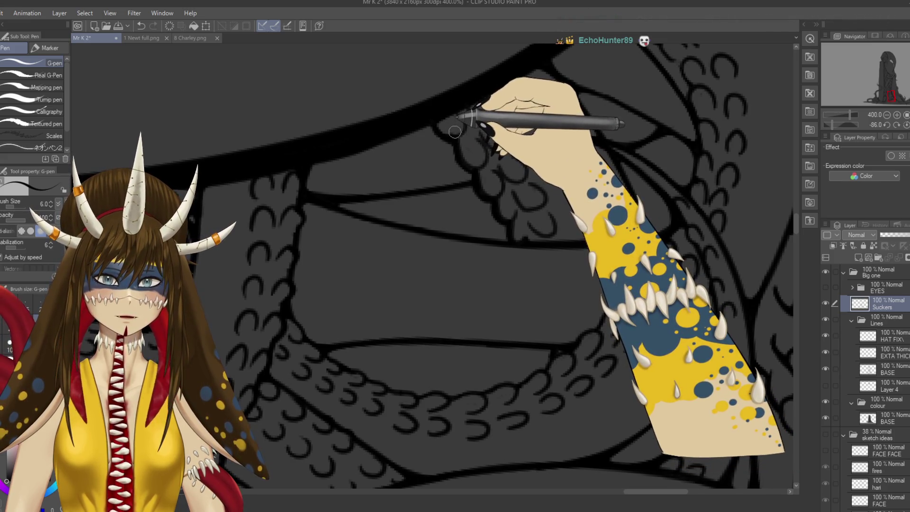
- Rotate the view near upright and ink thin sucker strokes across the tentacles and left tentacle
key("e")
key("p")
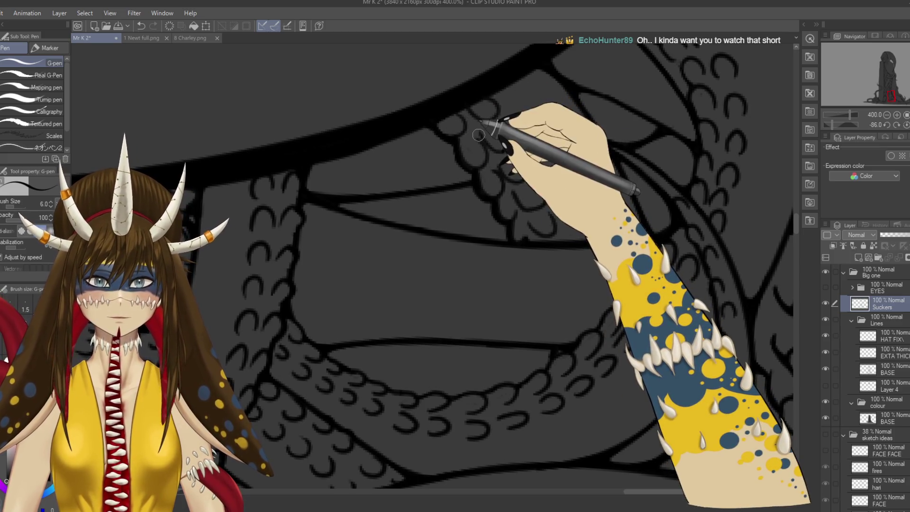
left_click_drag(450, 148, 488, 274)
key("ctrl+minus")
key("ctrl+minus")
key("ctrl+minus")
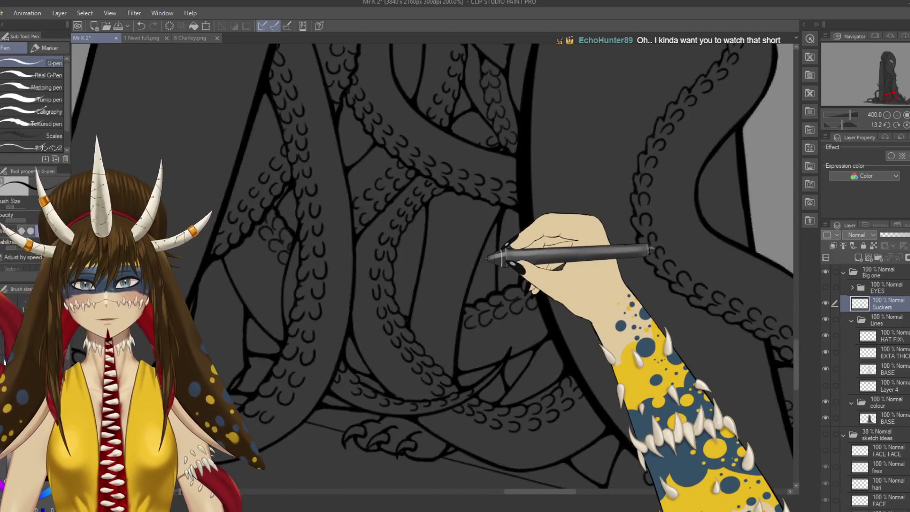
left_click_drag(256, 315, 441, 305)
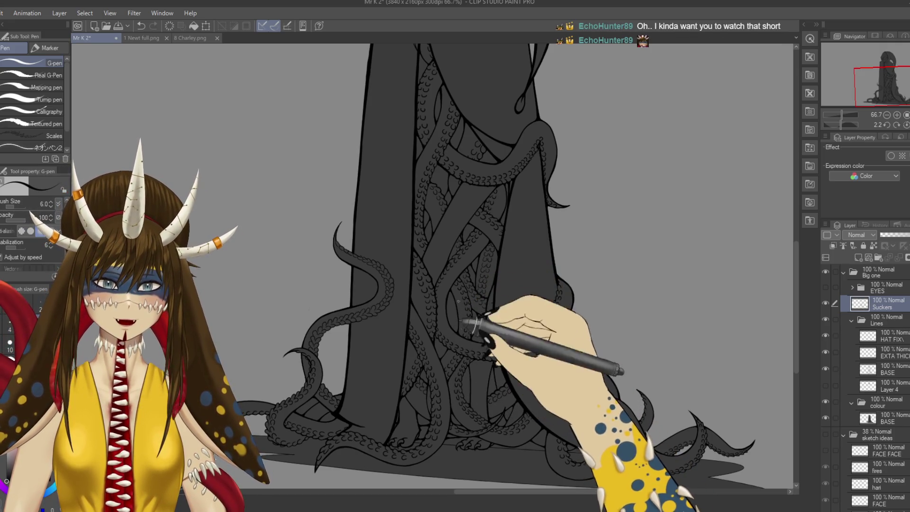
left_click_drag(467, 207, 441, 251)
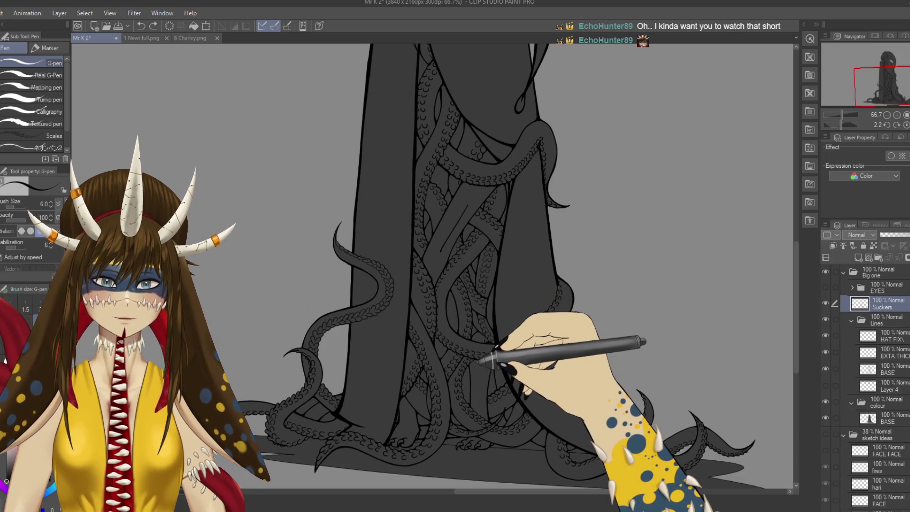
left_click_drag(327, 295, 328, 312)
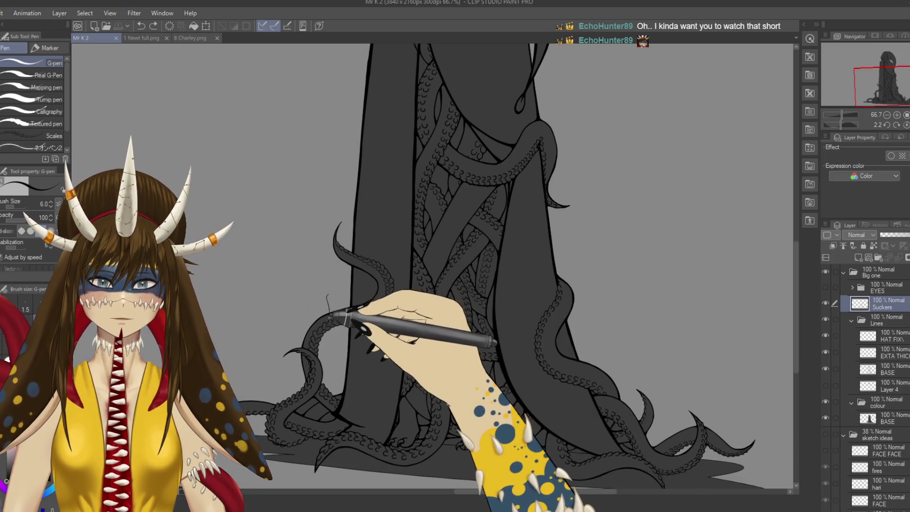
key("r")
left_click_drag(374, 368, 372, 304)
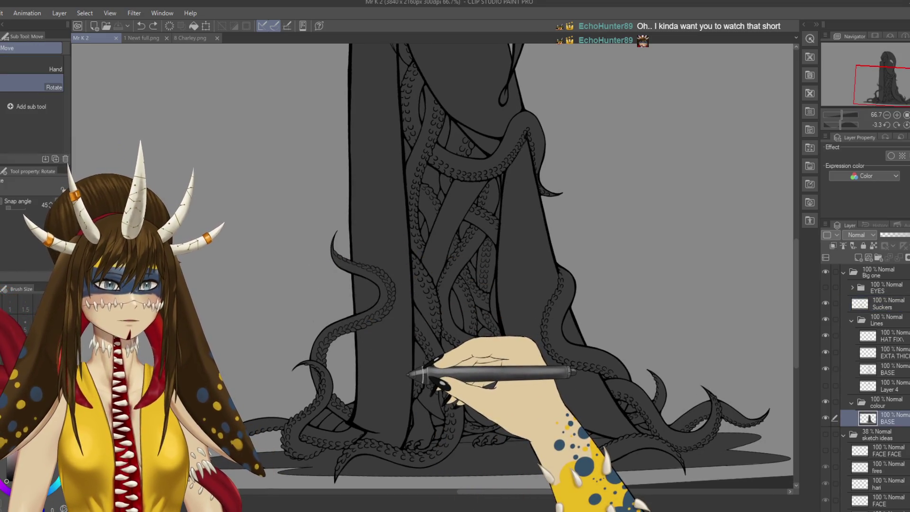
- Save, then erase the base fill inside a lower-left tentacle loop with an enlarged eraser
key("ctrl+s")
scroll(408, 375, "up", 2)
left_click_drag(408, 375, 488, 264)
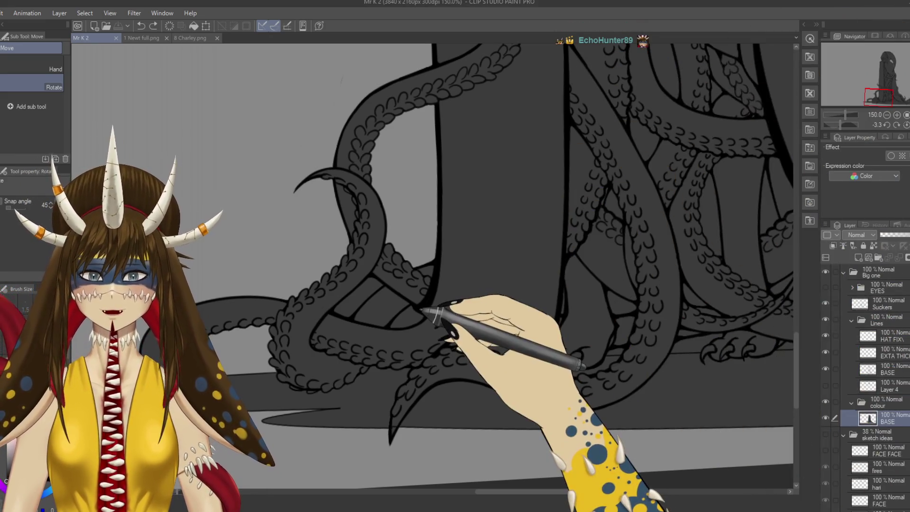
key("e")
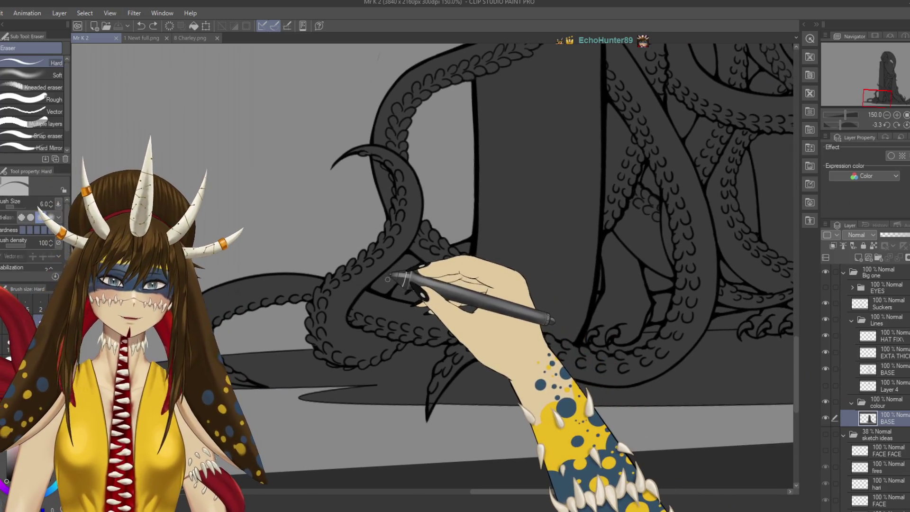
scroll(393, 274, "up", 1)
key("bracketright")
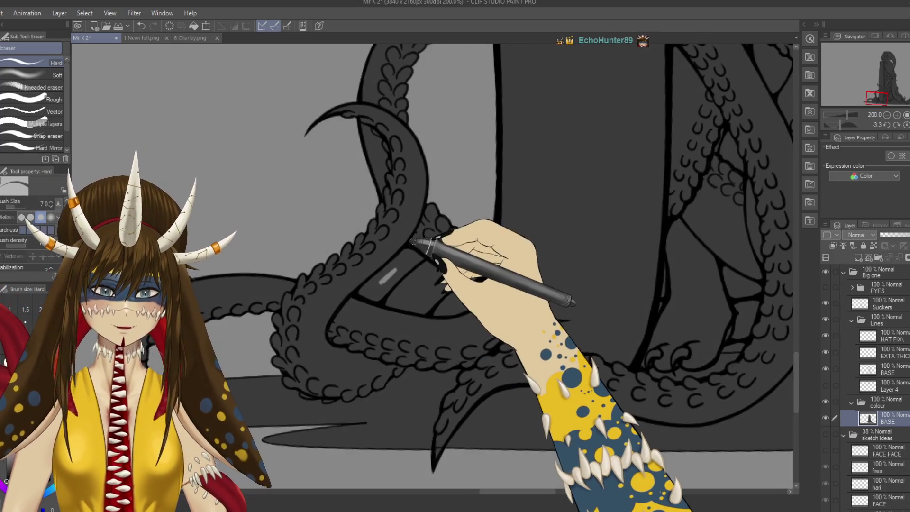
mouse_move(377, 283)
left_mouse_down()
mouse_move(367, 297)
mouse_move(388, 283)
left_mouse_up()
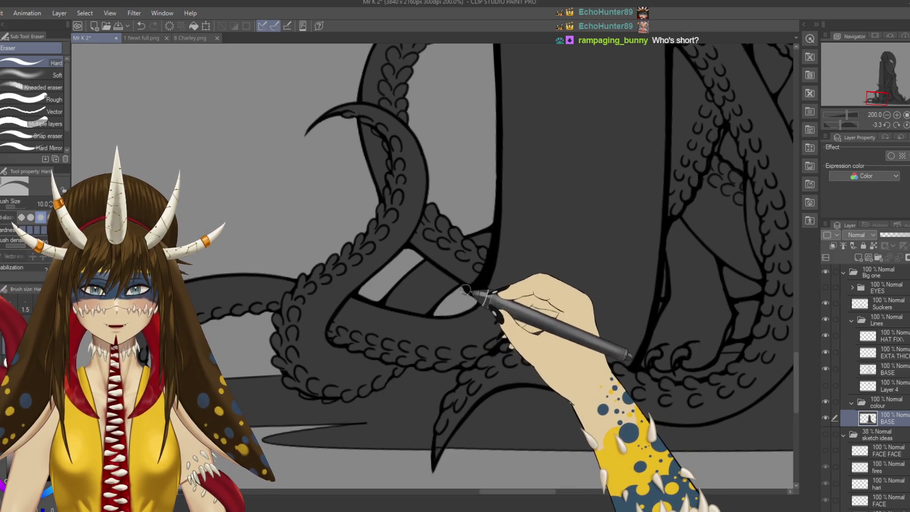
- Pan to the neighbouring lower tentacle coils and select the extra-thick outline layer
mouse_move(502, 380)
left_mouse_down()
mouse_move(339, 339)
mouse_move(392, 326)
left_mouse_up()
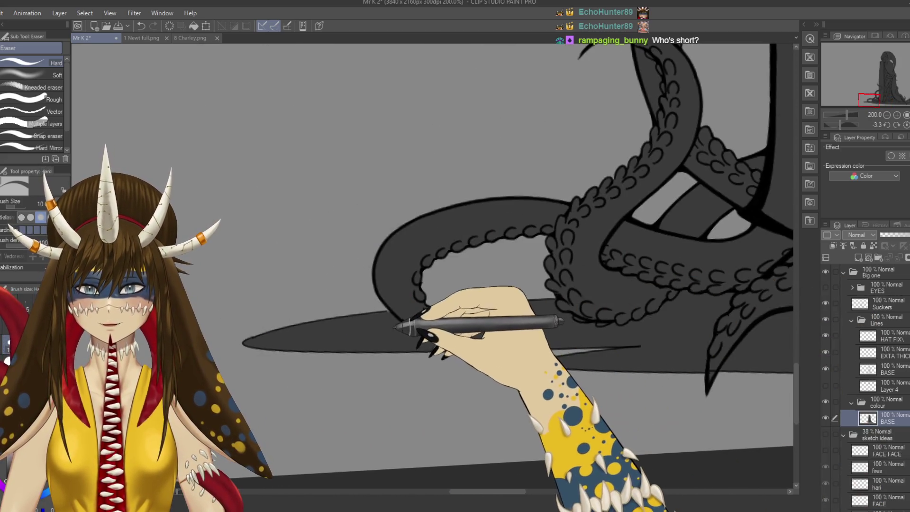
key("p")
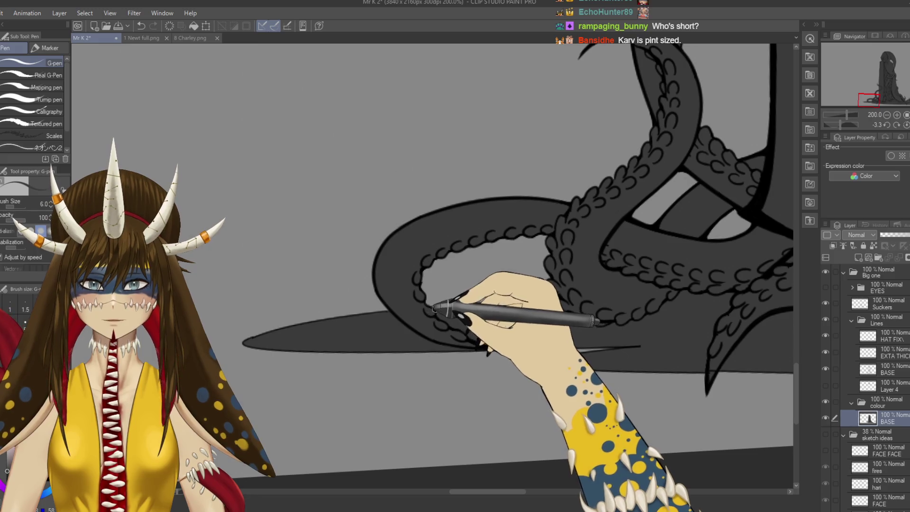
left_click_drag(433, 308, 320, 469)
mouse_move(441, 367)
left_mouse_down()
mouse_move(545, 386)
mouse_move(472, 366)
mouse_move(457, 338)
left_mouse_up()
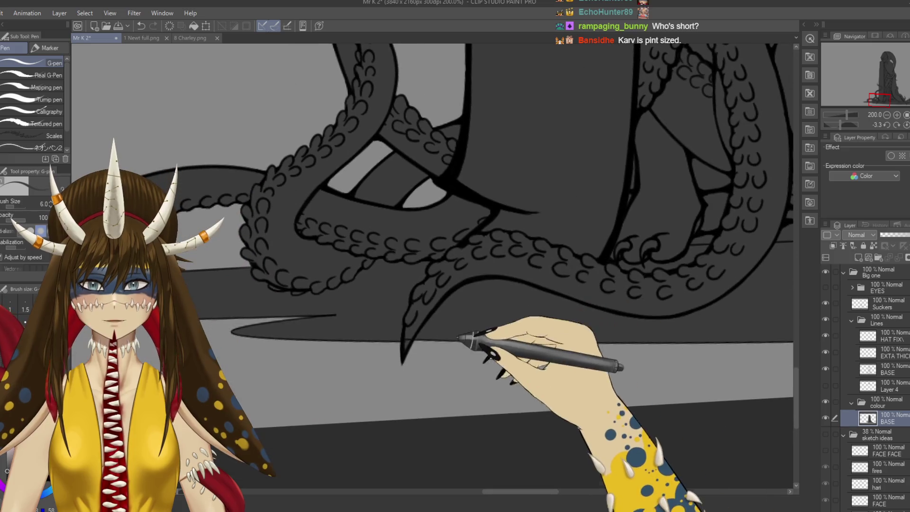
left_click(407, 340, "ctrl+shift")
- On the base colour layer, erase the fill between the right-hand tentacles
key("e")
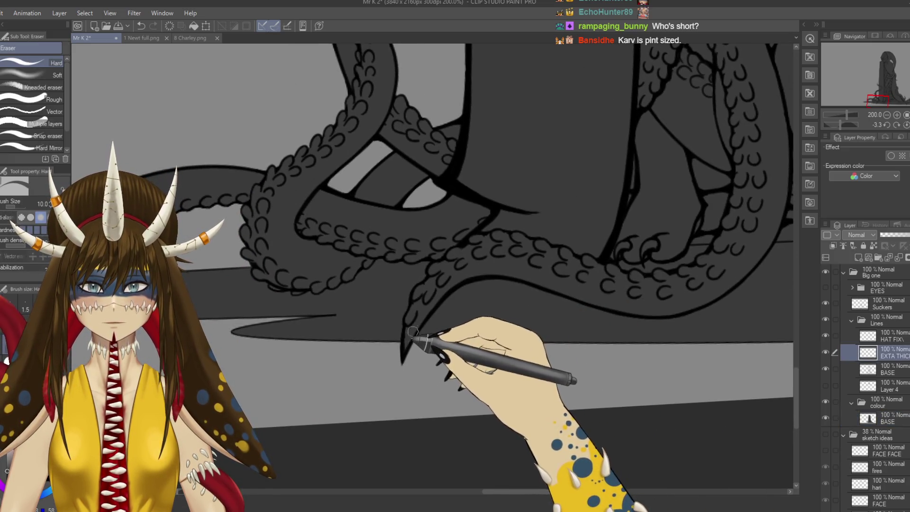
left_click(472, 350, "ctrl+shift")
mouse_move(661, 341)
left_mouse_down()
mouse_move(687, 306)
mouse_move(522, 376)
mouse_move(532, 270)
mouse_move(518, 157)
left_mouse_up()
key("p")
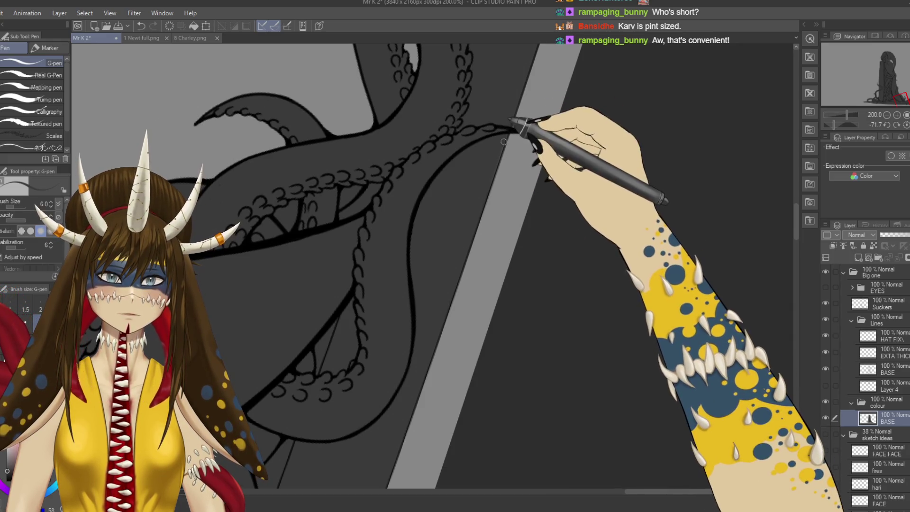
left_click_drag(531, 73, 498, 183)
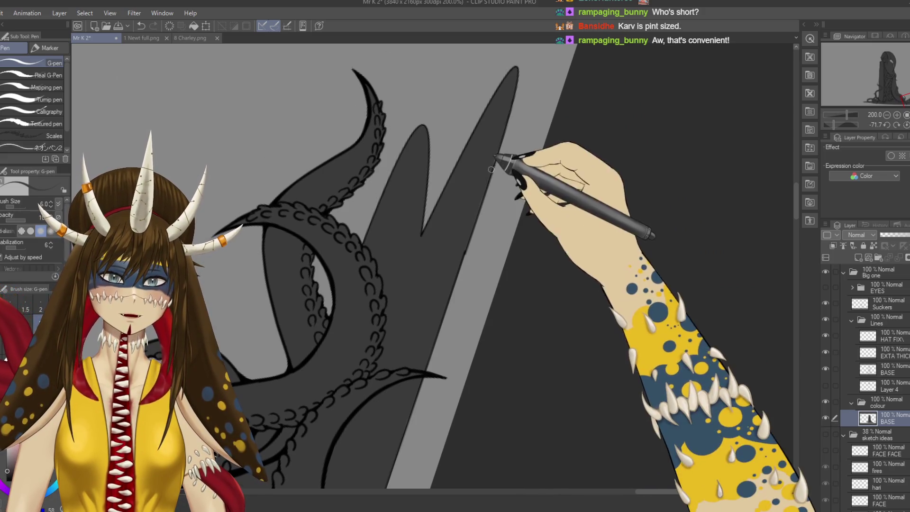
mouse_move(497, 145)
left_mouse_down()
mouse_move(550, 244)
mouse_move(474, 255)
left_mouse_up()
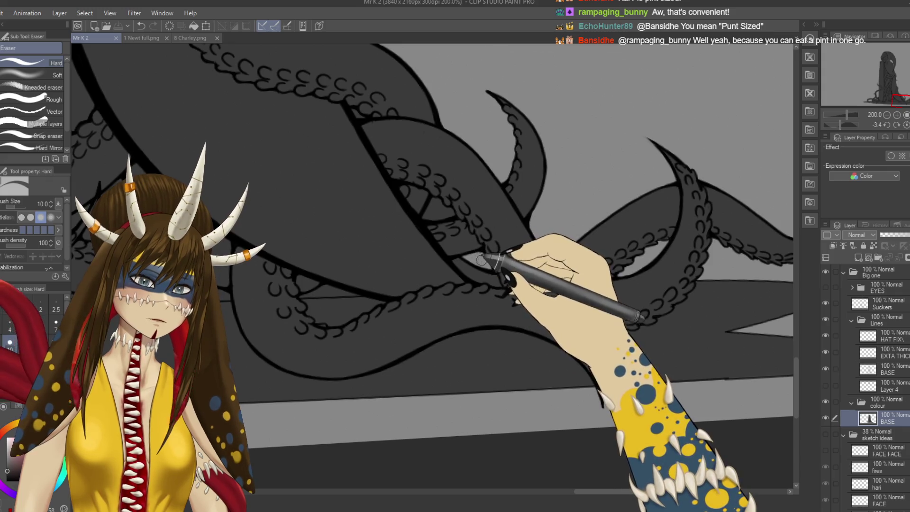
left_click_drag(481, 259, 425, 201)
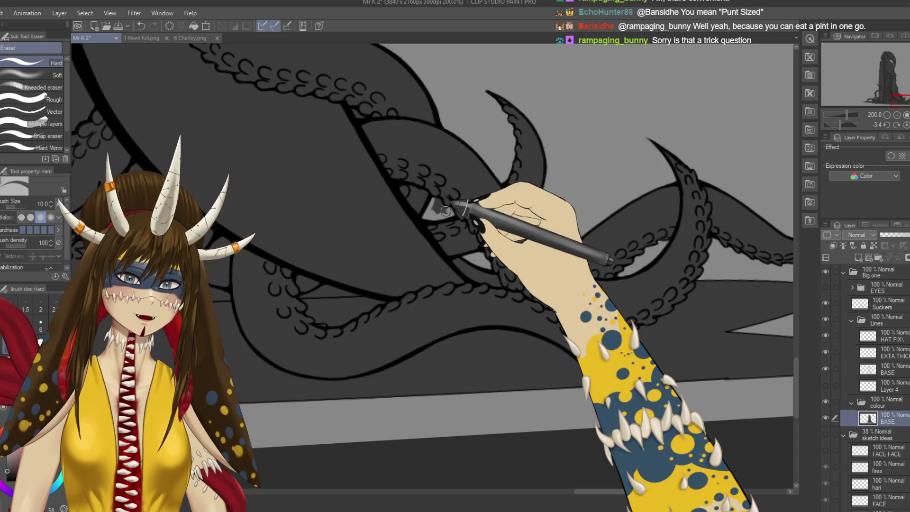
- Pan across the tentacle area at several zoom levels to check the cleared gaps
left_click_drag(441, 216, 446, 222)
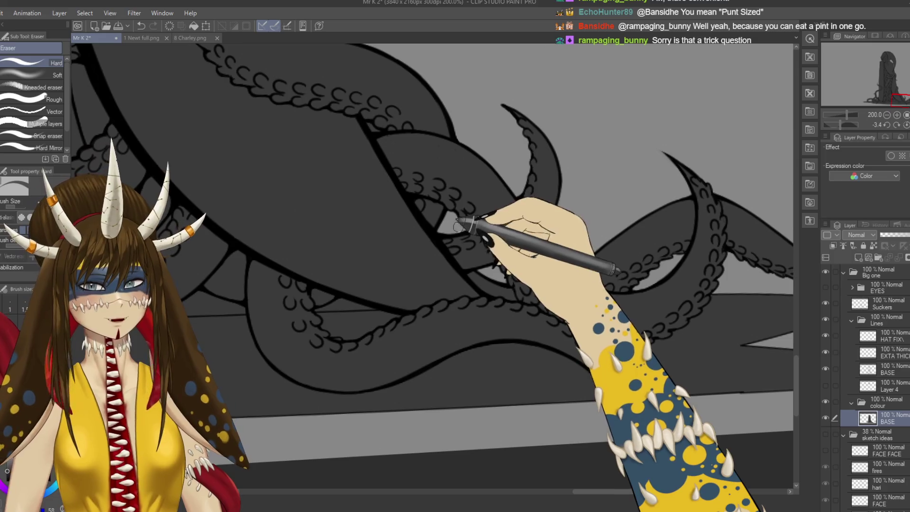
mouse_move(476, 243)
left_mouse_down()
mouse_move(471, 285)
mouse_move(438, 237)
left_mouse_up()
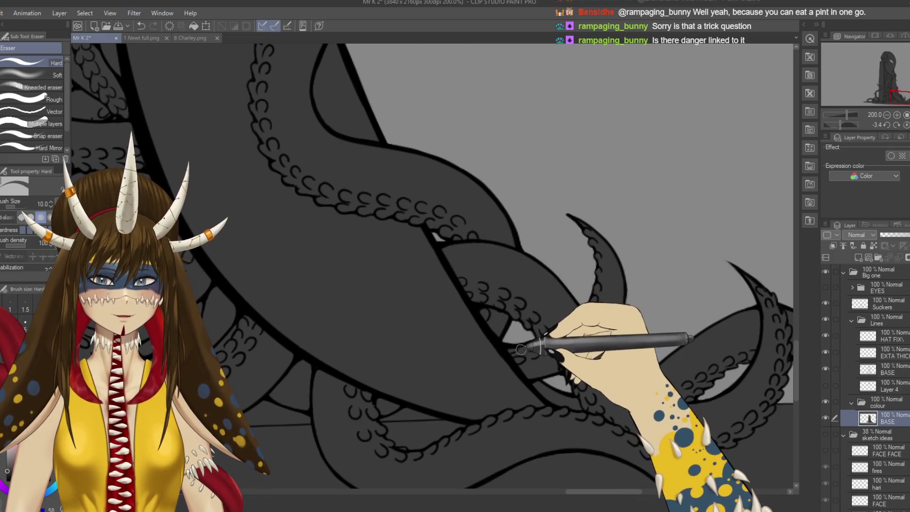
left_click_drag(521, 350, 540, 359)
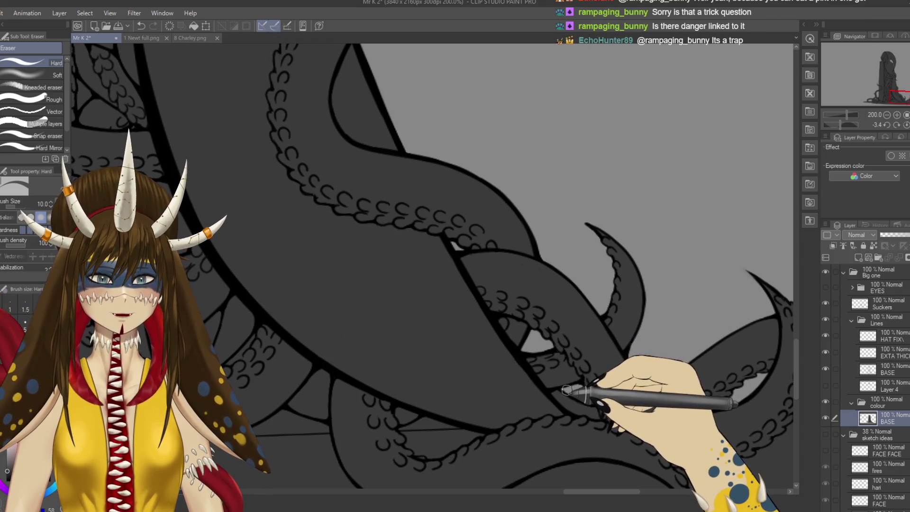
mouse_move(635, 441)
left_mouse_down()
mouse_move(524, 264)
mouse_move(610, 305)
mouse_move(552, 303)
mouse_move(482, 370)
left_mouse_up()
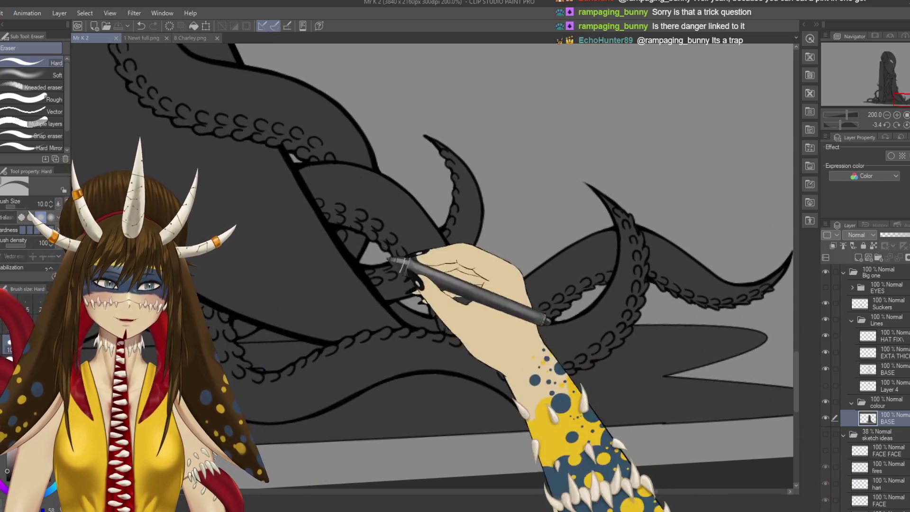
scroll(514, 330, "up", 3)
mouse_move(515, 330)
left_mouse_down()
mouse_move(595, 399)
mouse_move(622, 385)
mouse_move(508, 434)
mouse_move(448, 439)
left_mouse_up()
scroll(606, 351, "down", 3)
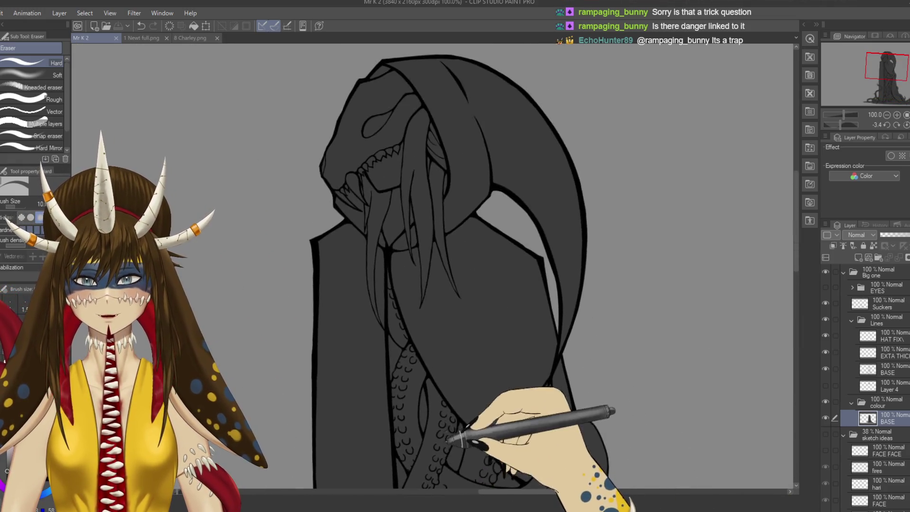
scroll(439, 375, "up", 2)
scroll(437, 373, "up", 3)
- Inspect the head, edge tentacle and lower coils, then zoom out and level the view
mouse_move(376, 376)
left_mouse_down()
mouse_move(575, 357)
mouse_move(575, 230)
mouse_move(579, 337)
mouse_move(622, 465)
left_mouse_up()
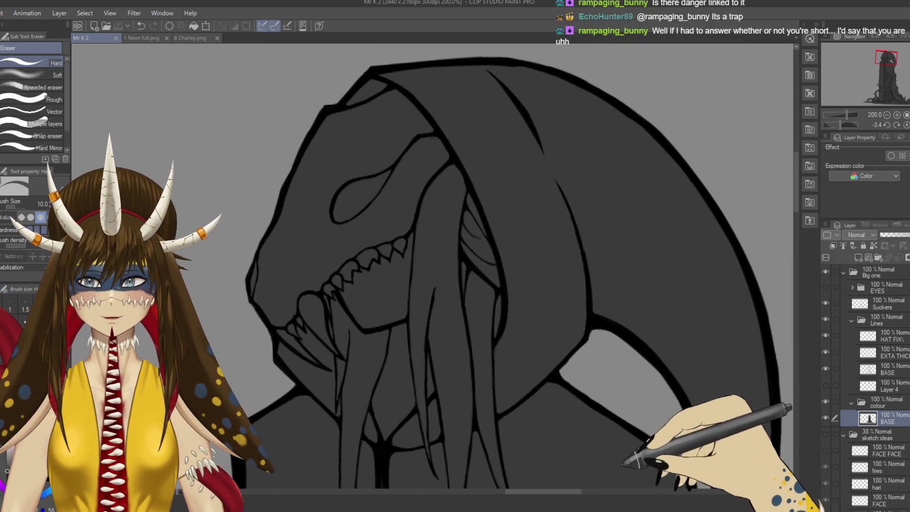
mouse_move(657, 438)
left_mouse_down()
mouse_move(613, 376)
mouse_move(646, 187)
left_mouse_up()
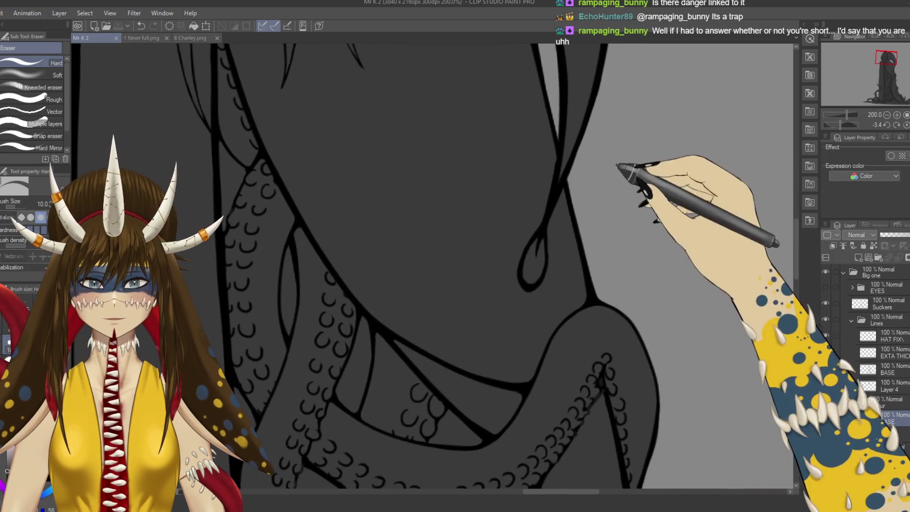
mouse_move(610, 341)
left_mouse_down()
mouse_move(664, 317)
mouse_move(610, 321)
left_mouse_up()
mouse_move(575, 376)
left_mouse_down()
mouse_move(630, 335)
mouse_move(665, 226)
left_mouse_up()
left_click_drag(625, 319, 633, 198)
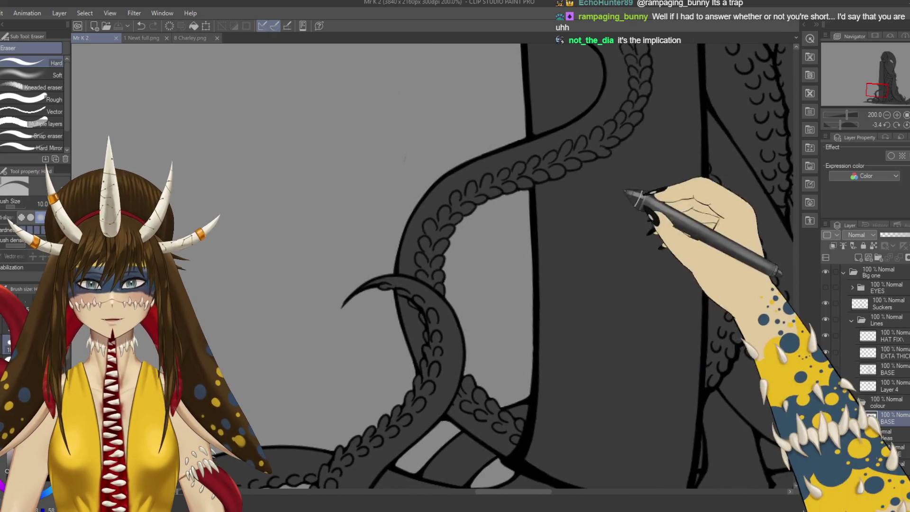
mouse_move(593, 372)
left_mouse_down()
mouse_move(593, 320)
mouse_move(634, 346)
mouse_move(715, 247)
mouse_move(610, 250)
mouse_move(491, 385)
left_mouse_up()
scroll(580, 365, "down", 4)
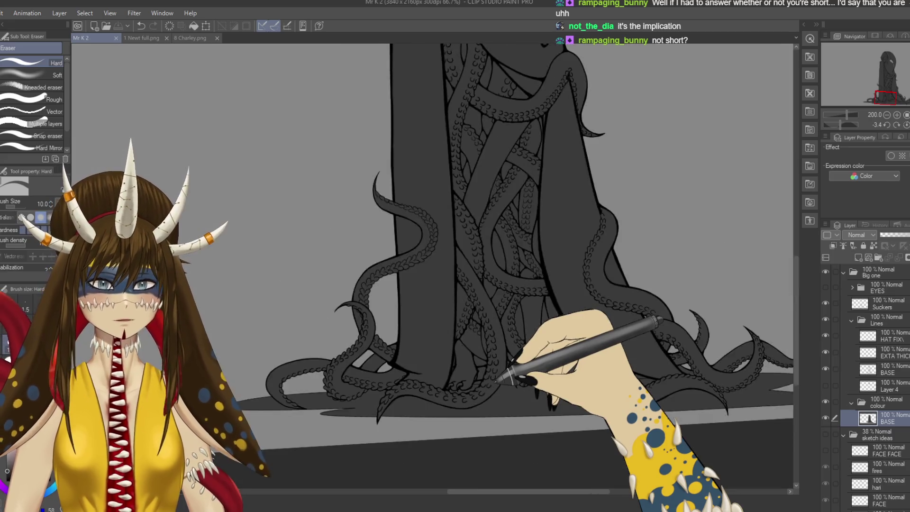
scroll(581, 365, "down", 3)
key("r")
left_click_drag(618, 187, 611, 196)
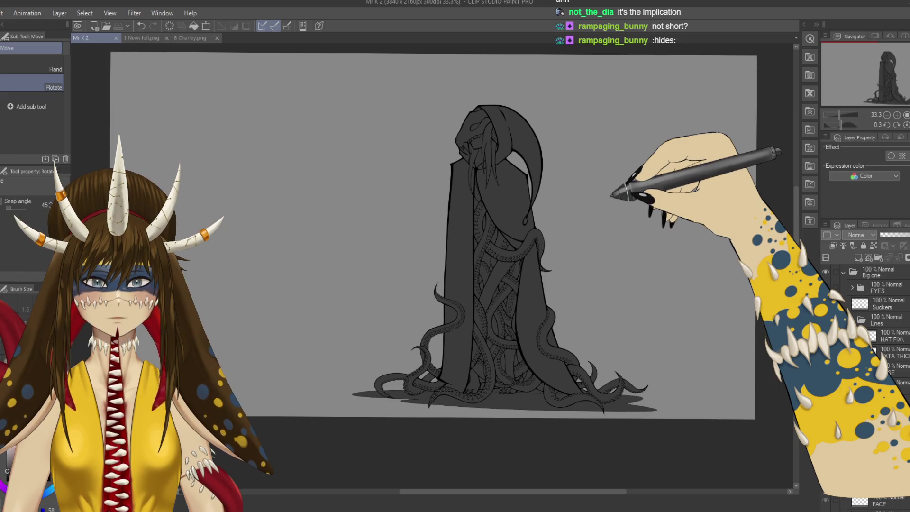
- Erase a stray mark near the figure's base, undo it, and save the drawing
key("e")
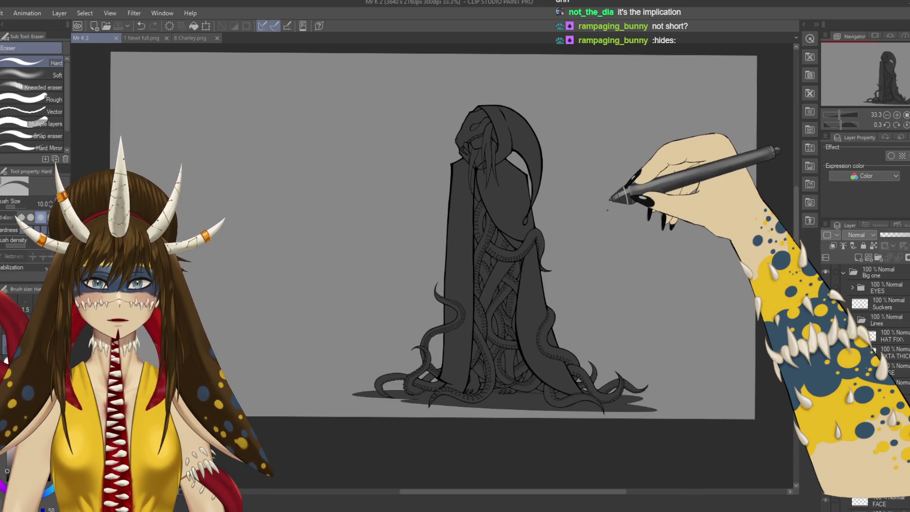
left_click_drag(454, 406, 465, 404)
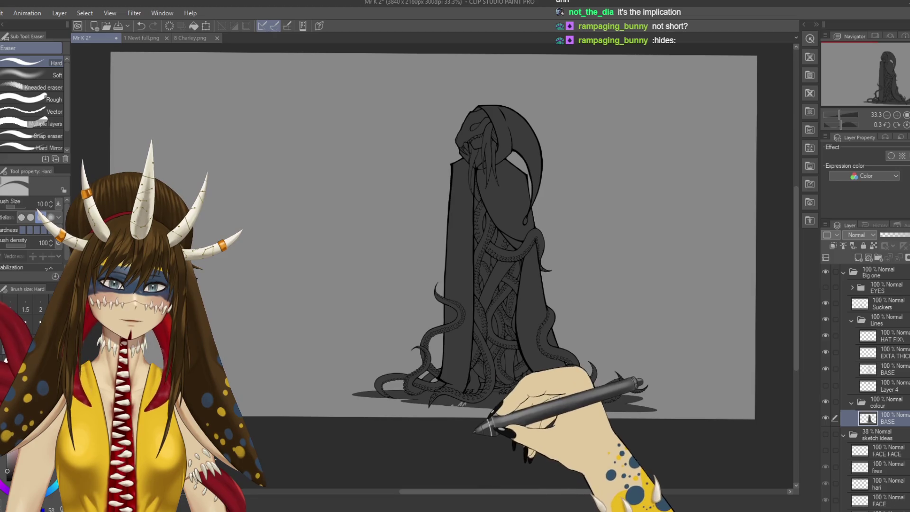
key("ctrl+z")
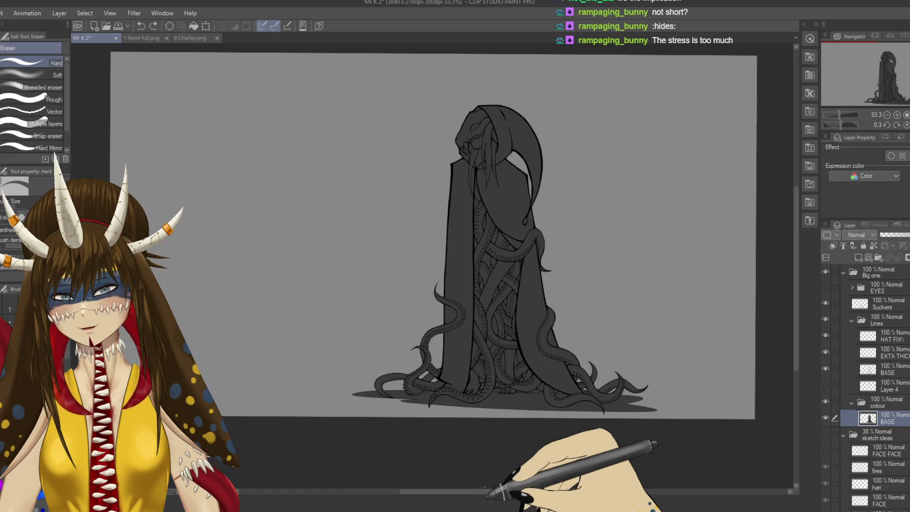
key("ctrl+s")
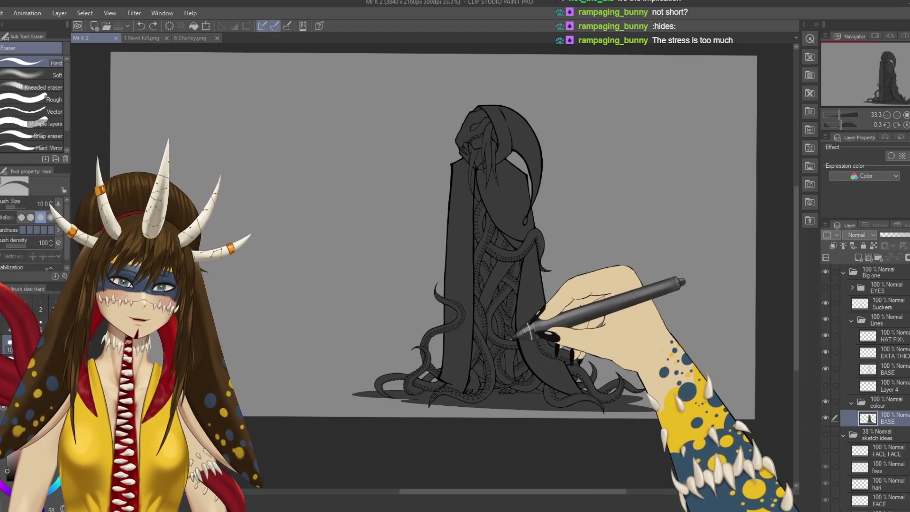
- Tilt the view counter-clockwise, erase a small area near the hood top, and zoom in
key("r")
left_click_drag(361, 280, 341, 312)
key("e")
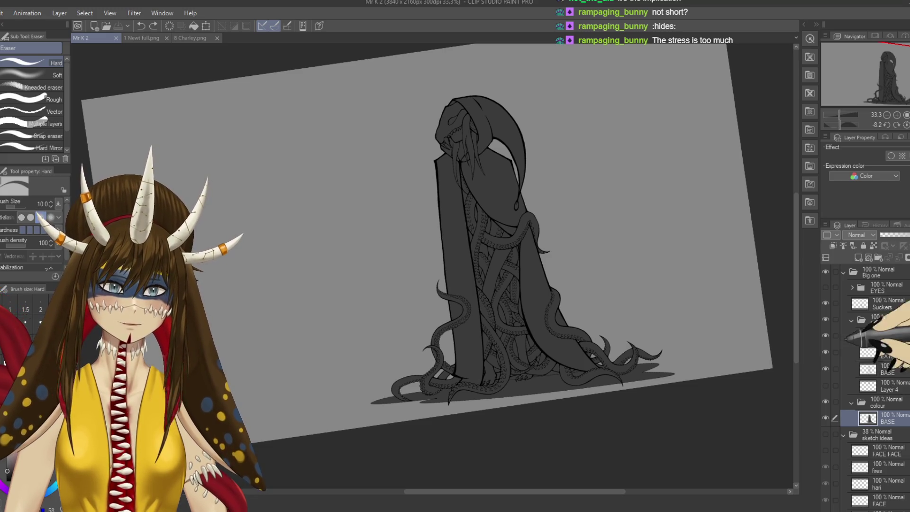
left_click_drag(450, 102, 493, 107)
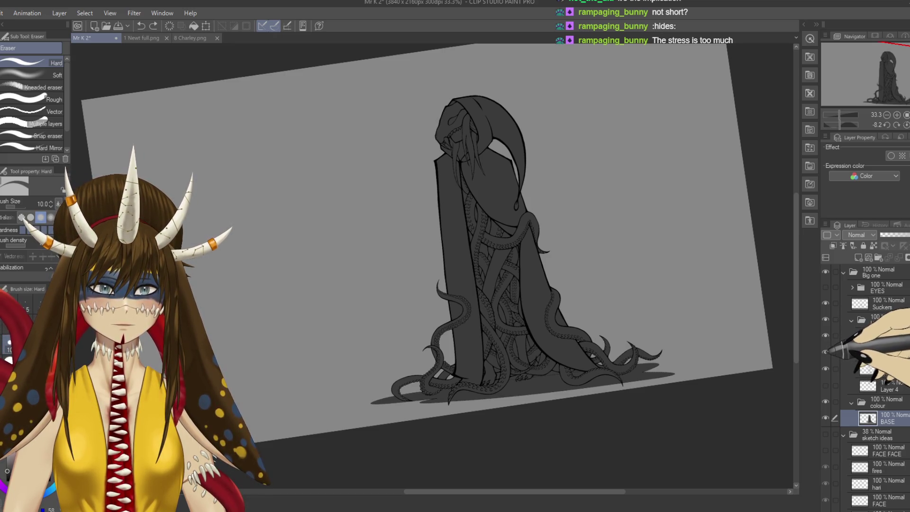
key("ctrl+plus")
key("ctrl+plus")
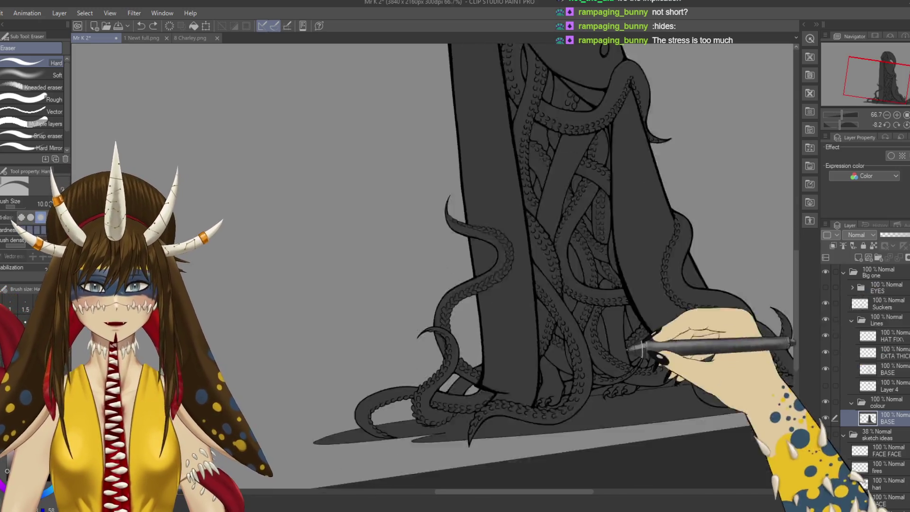
- Enlarge the Hard eraser to 400 and undo the trial erase of the ground shadow
left_click_drag(630, 346, 407, 295)
key("bracketright")
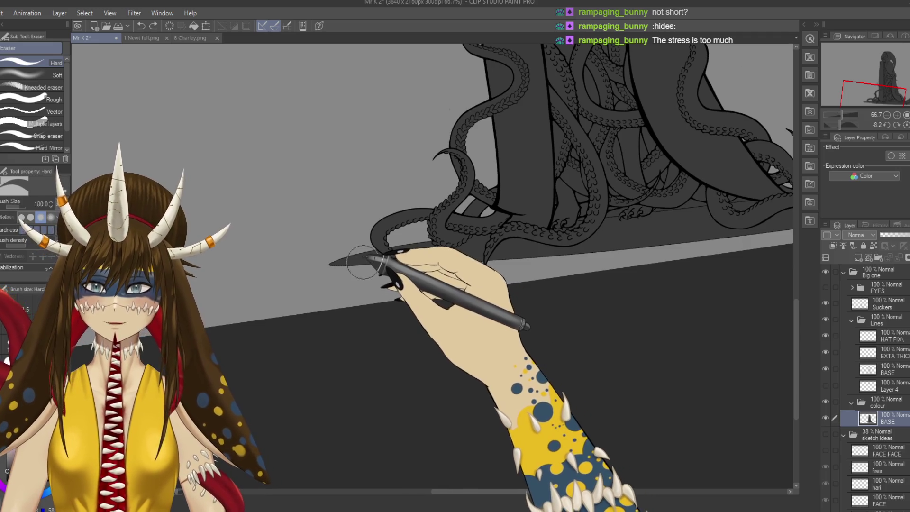
key("bracketright")
key("bracketright")
key("bracketright")
key("ctrl+z")
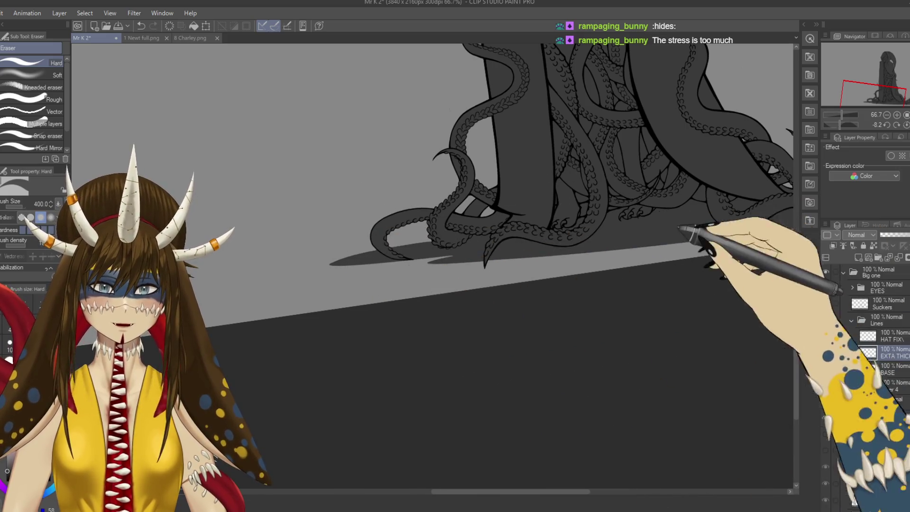
- Select the colour BASE layer and switch to the G-pen for inking
left_click_drag(591, 256, 445, 297)
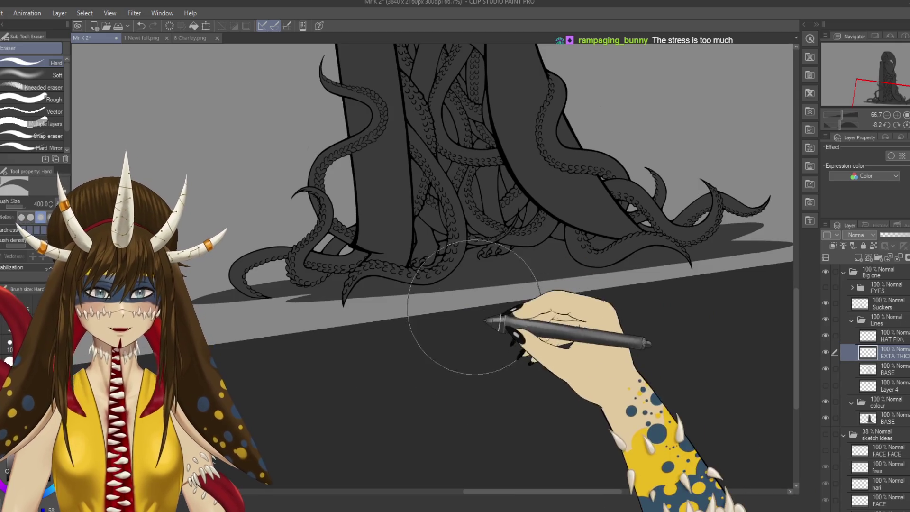
left_click(498, 277, "ctrl+shift")
key("p")
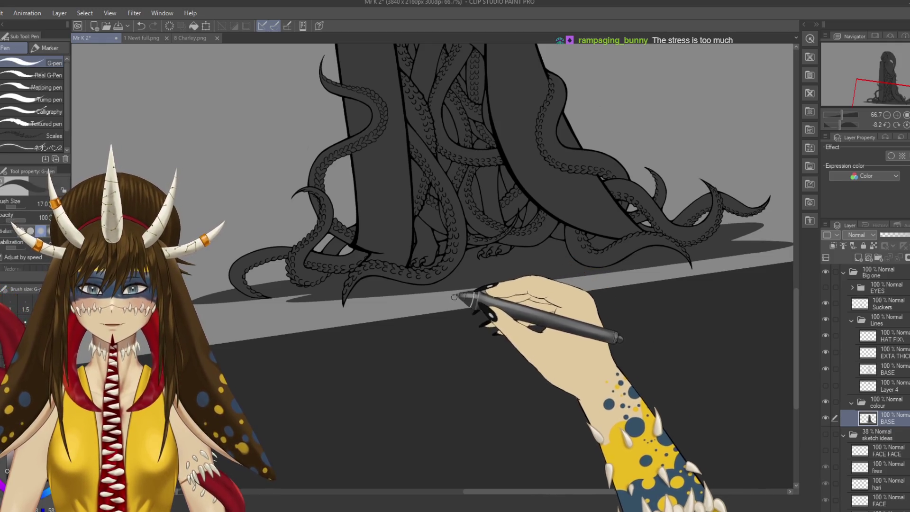
- Rotate the canvas to about -45 degrees and sketch jagged grey shadow strokes below the tentacle, undoing missteps
left_click_drag(463, 298, 413, 325)
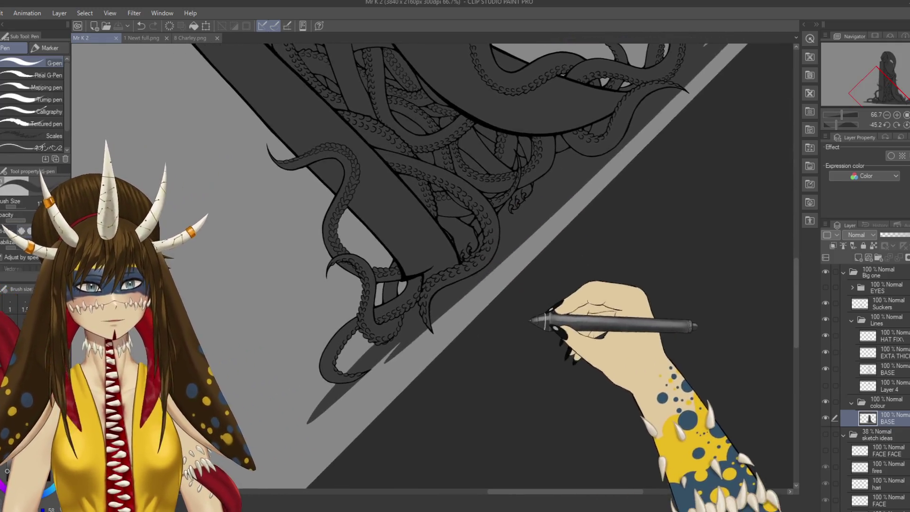
left_click_drag(530, 320, 439, 324)
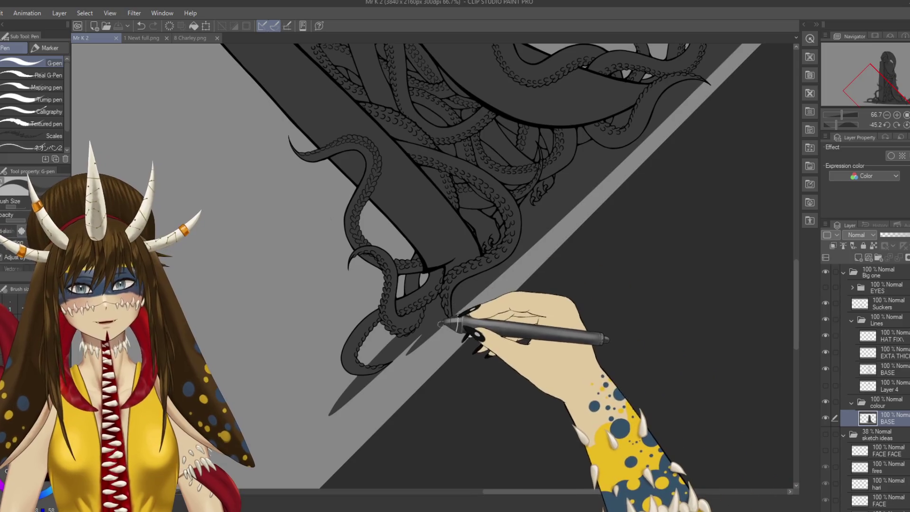
left_click_drag(406, 379, 493, 297)
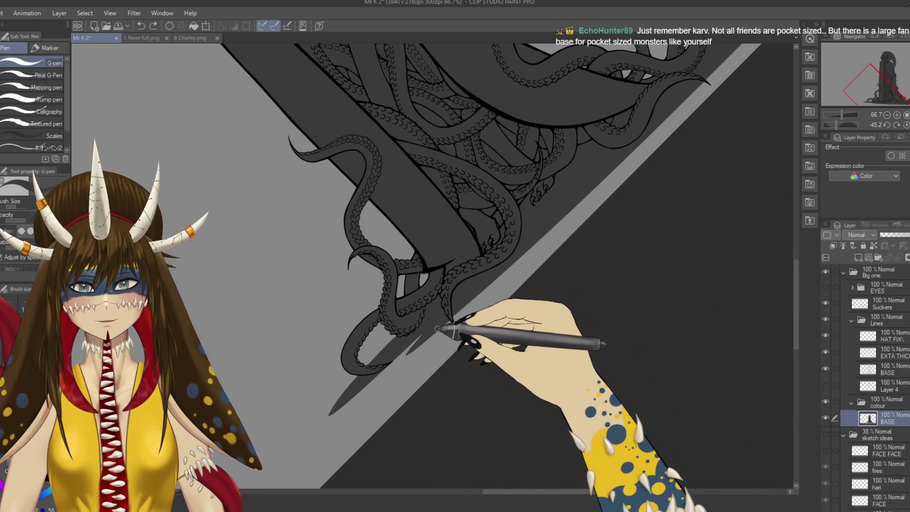
left_click_drag(441, 325, 552, 233)
key("ctrl+z")
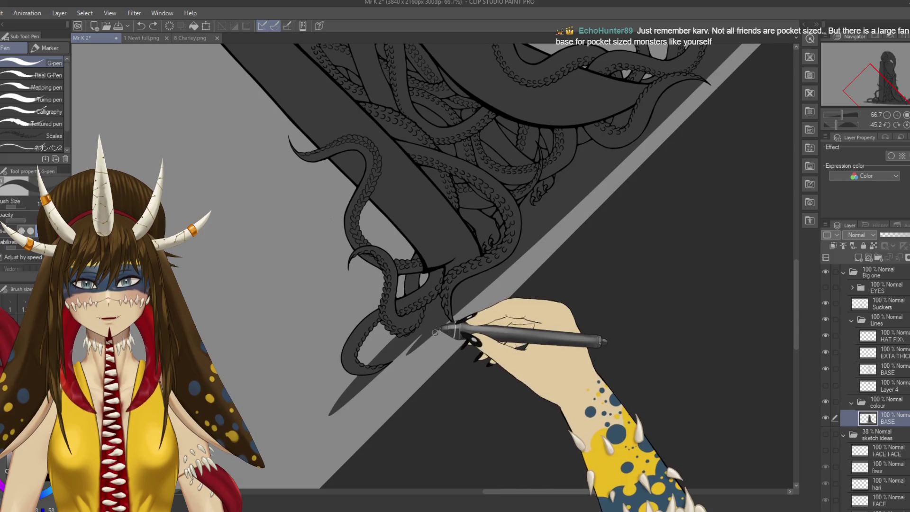
left_click_drag(431, 337, 406, 377)
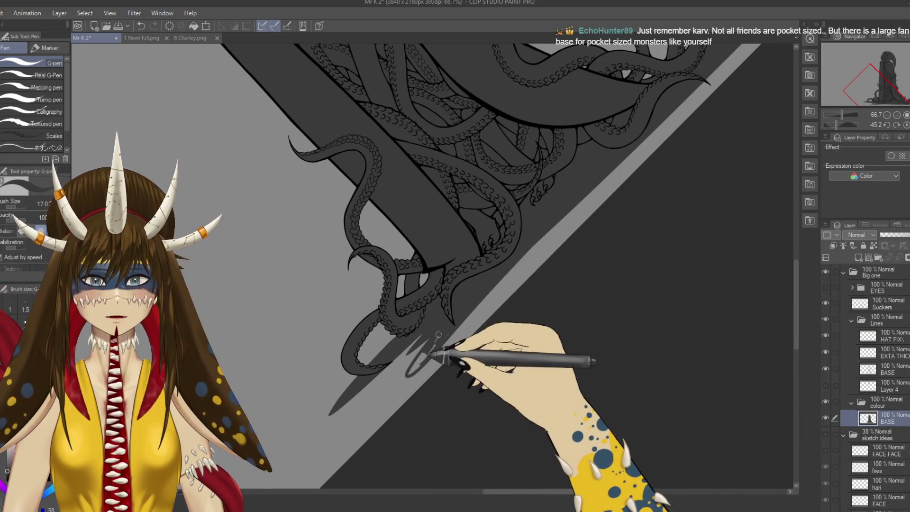
left_click_drag(438, 335, 406, 373)
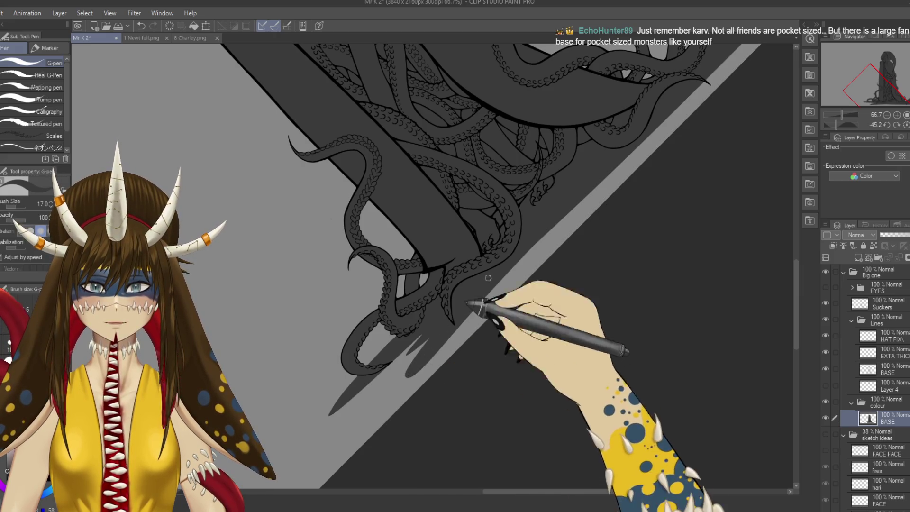
key("ctrl+z")
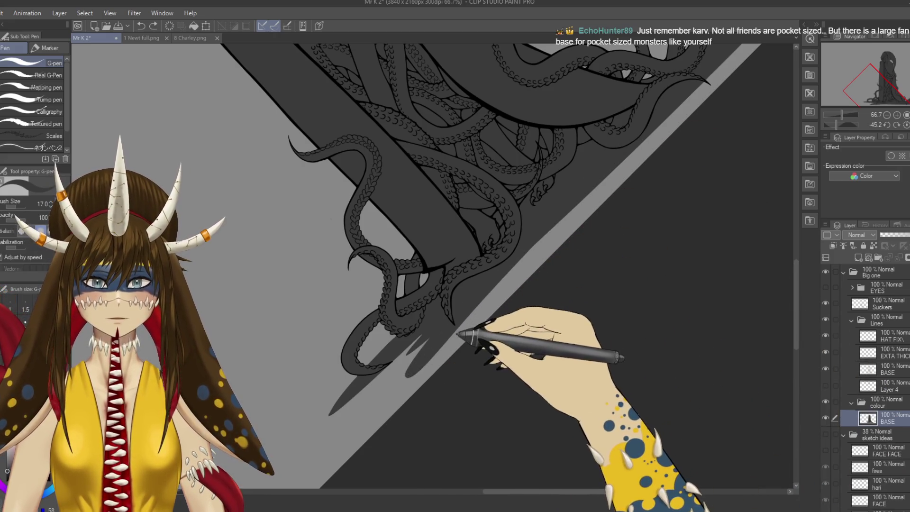
left_click_drag(540, 239, 493, 289)
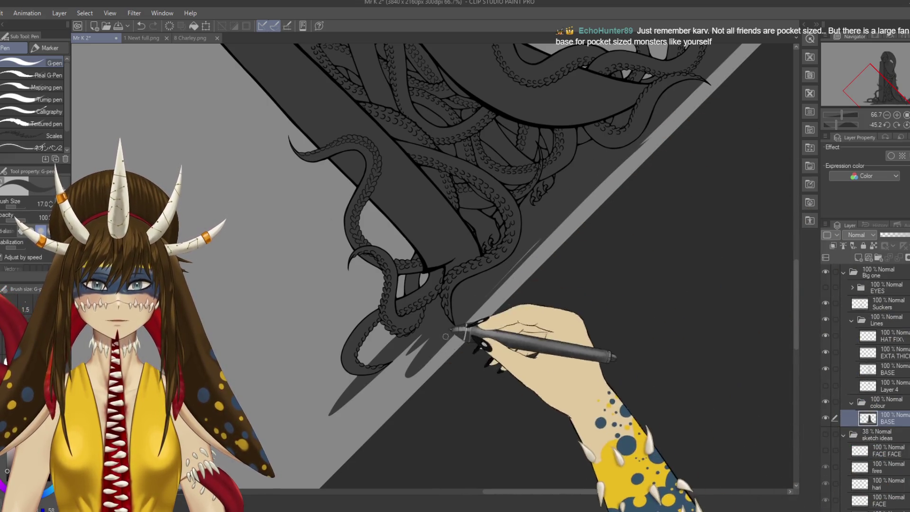
- Rotate the view and hatch light lines up the other shadow edge
key("r")
mouse_move(471, 325)
left_mouse_down()
mouse_move(579, 312)
mouse_move(358, 150)
left_mouse_up()
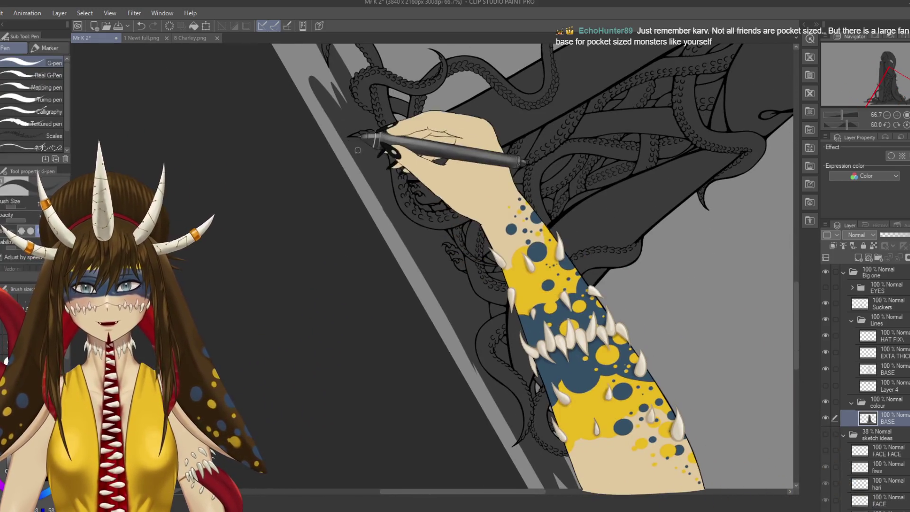
left_click_drag(455, 293, 420, 249)
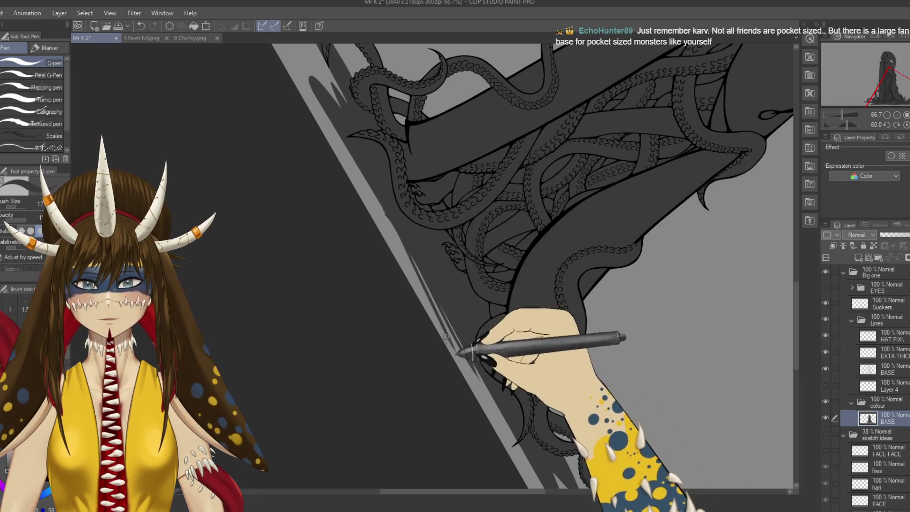
left_click_drag(445, 337, 406, 234)
left_click_drag(443, 309, 374, 225)
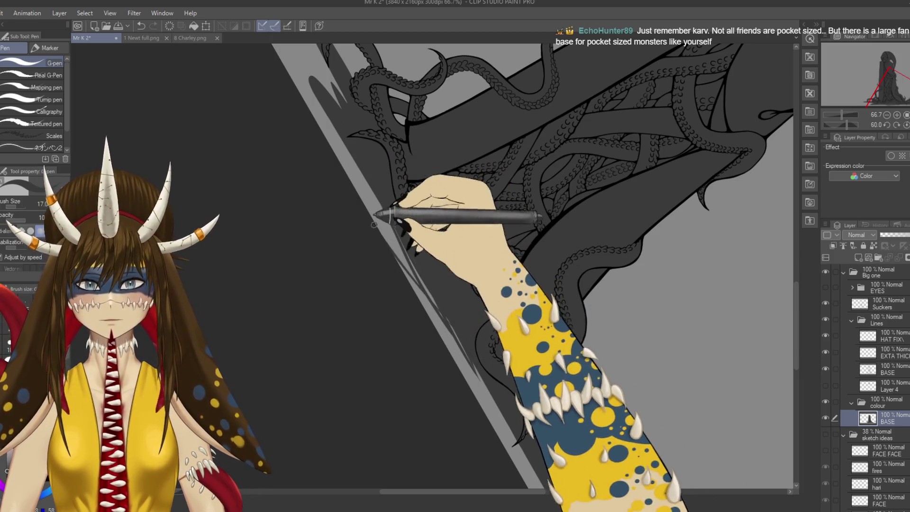
left_click_drag(493, 379, 379, 211)
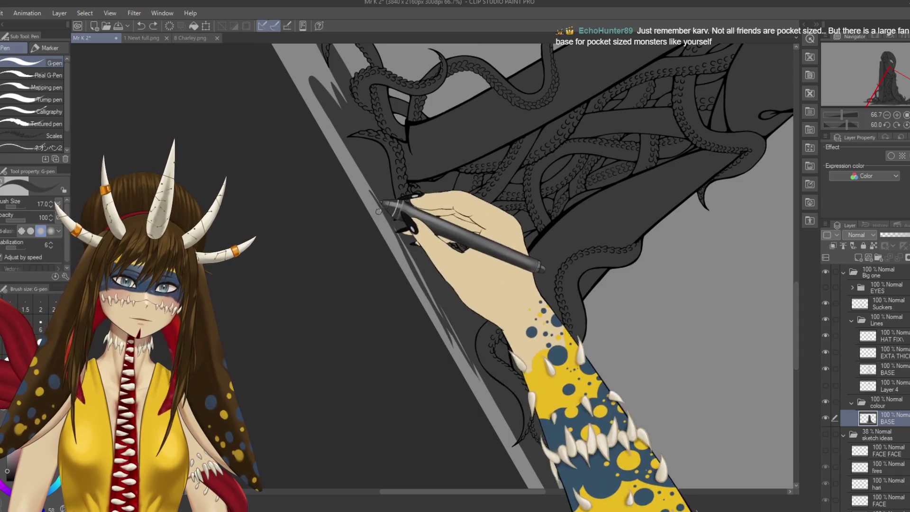
left_click_drag(433, 298, 376, 204)
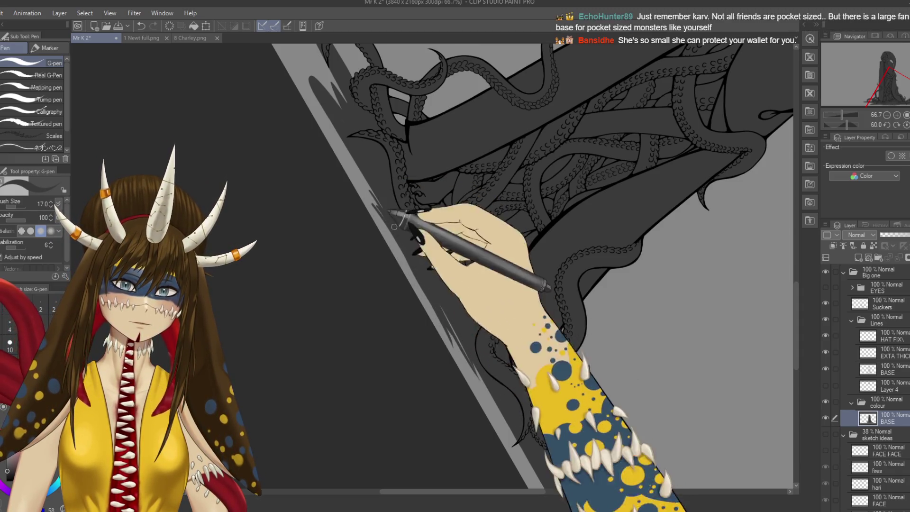
- Rotate back to nearly level, hatch under the left tentacles, extend the edge rightward, and save
key("r")
mouse_move(376, 254)
left_mouse_down()
mouse_move(372, 398)
mouse_move(545, 264)
left_mouse_up()
key("p")
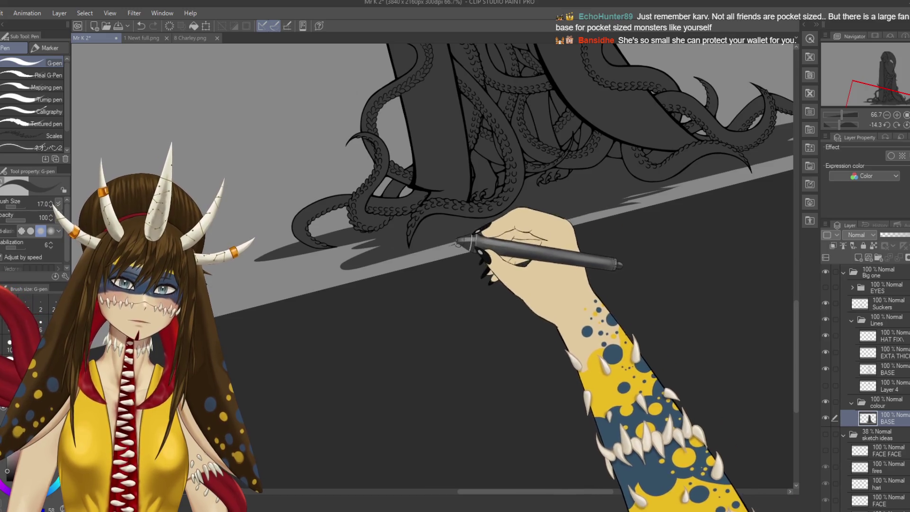
left_click_drag(488, 230, 418, 258)
left_click_drag(582, 214, 647, 197)
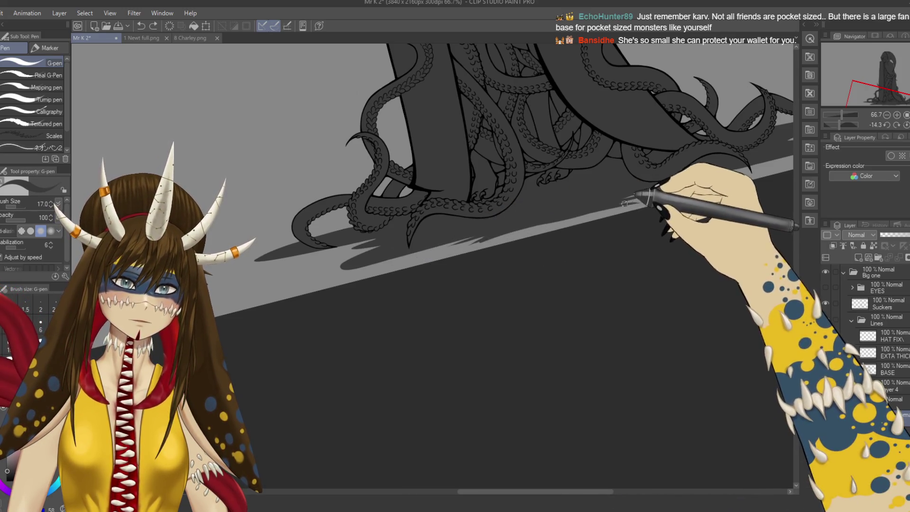
key("ctrl+s")
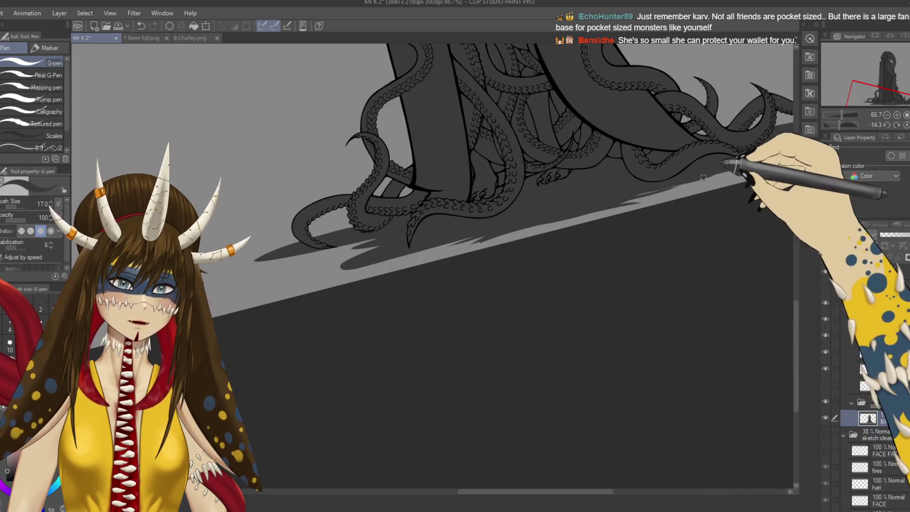
- Re-level the view over the shadow area and save the drawing again
left_click_drag(691, 221, 693, 302)
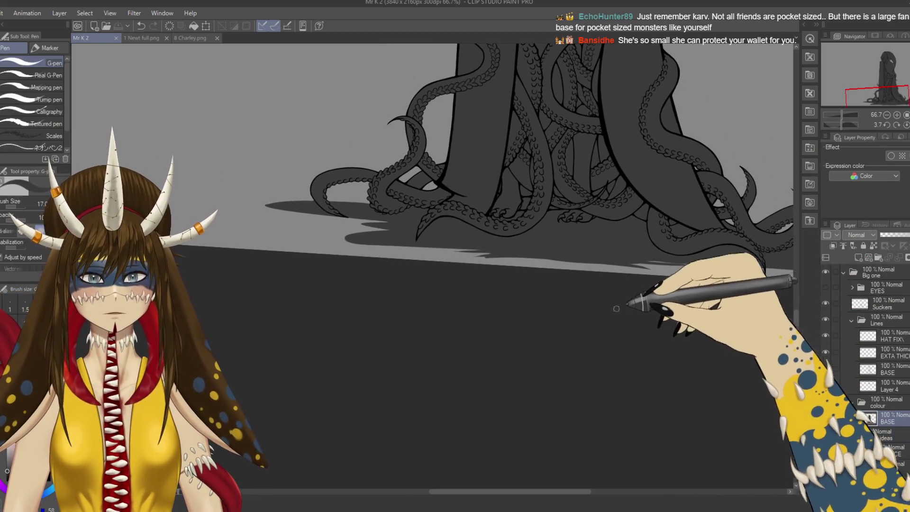
key("p")
left_click_drag(548, 301, 406, 397)
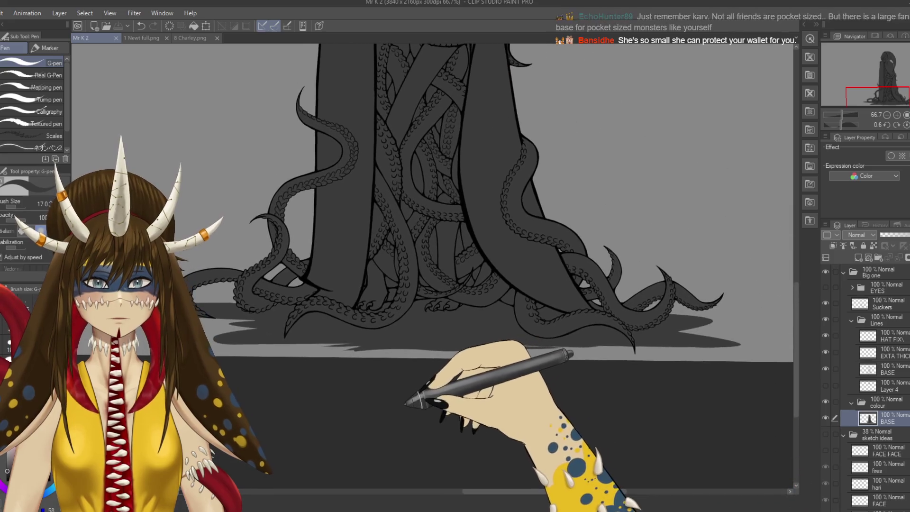
mouse_move(452, 301)
left_mouse_down()
mouse_move(569, 219)
mouse_move(502, 260)
left_mouse_up()
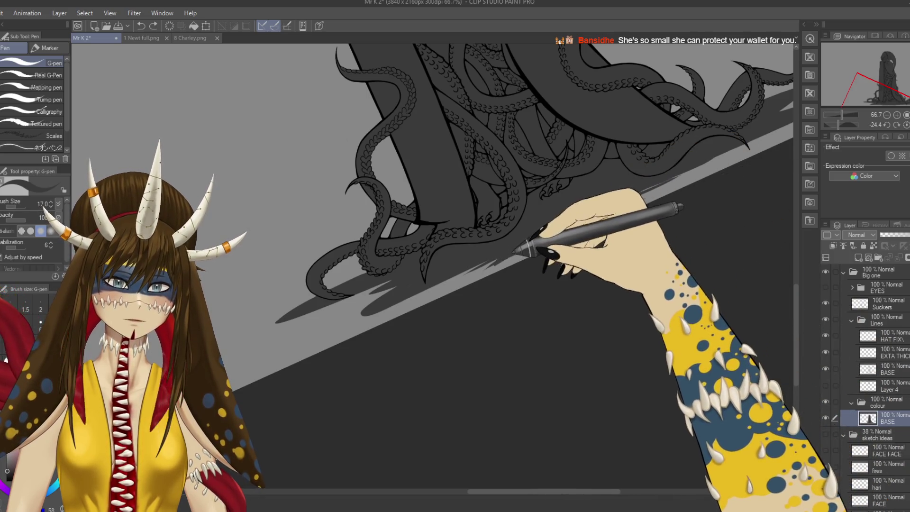
key("ctrl+s")
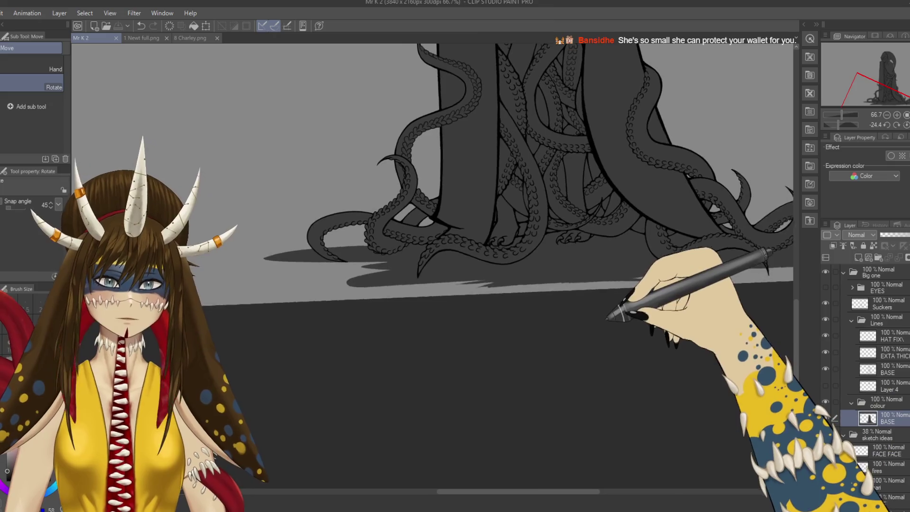
- Zoom out to 25% to fit the figure and turn on the flames layer folder's visibility
key("ctrl+minus")
key("ctrl+minus")
key("ctrl+minus")
key("ctrl+0")
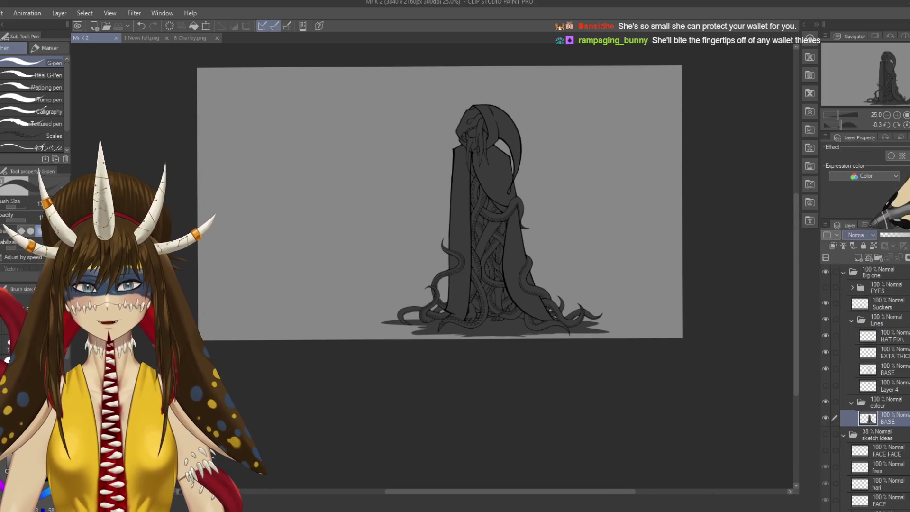
left_click(825, 287)
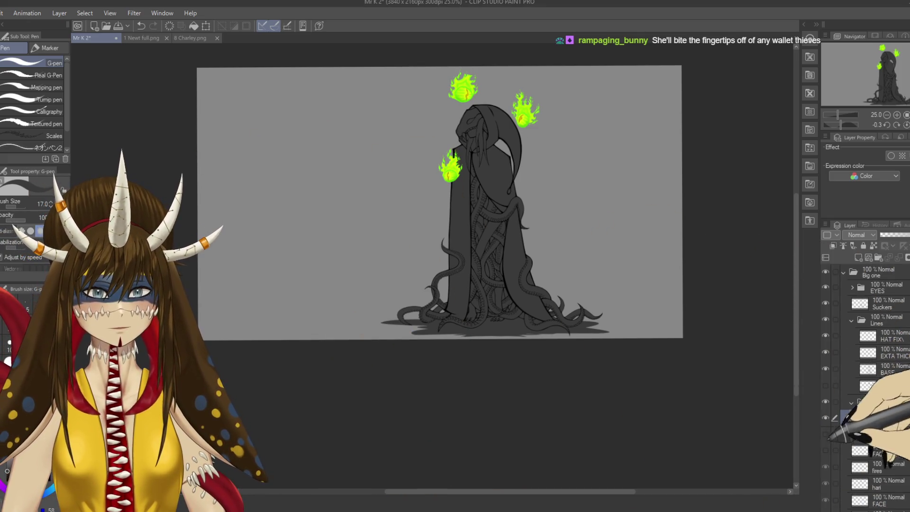
- Hide then re-show the colour BASE layer to compare, keep the dark grey fill, and save
left_click(825, 418)
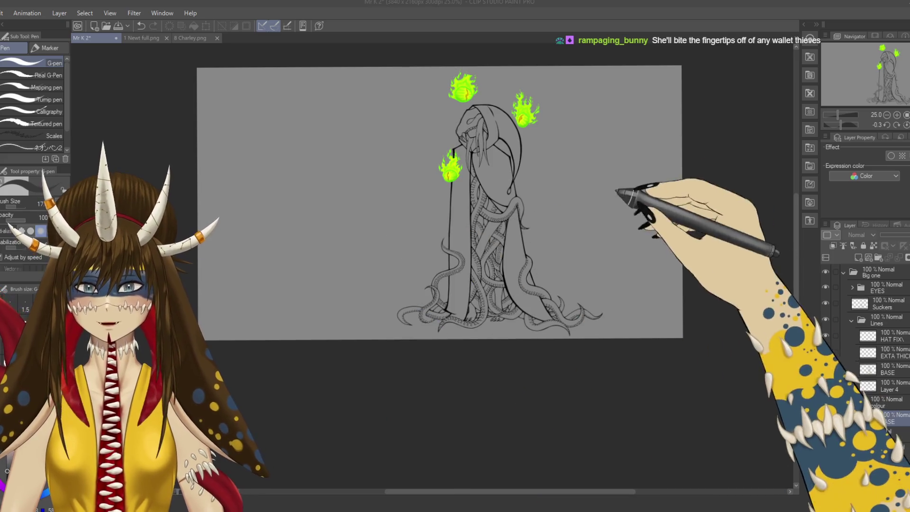
left_click(825, 418)
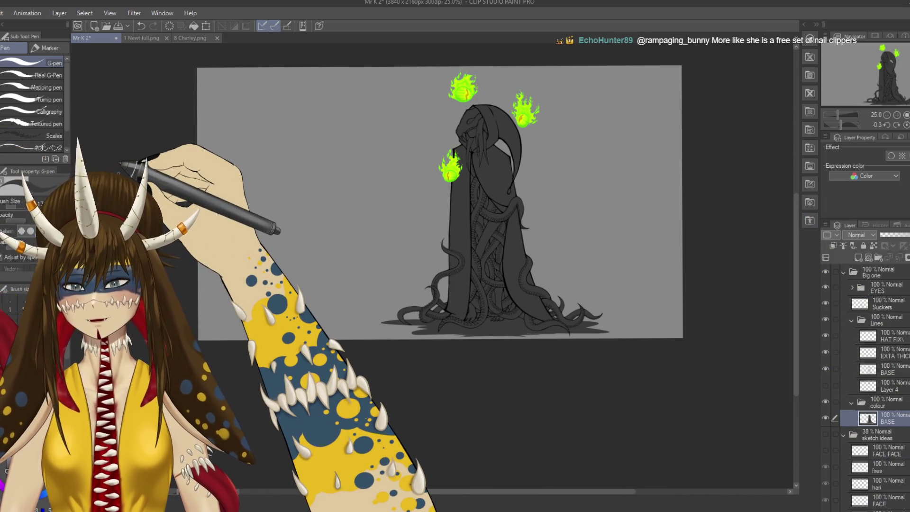
key("ctrl+s")
left_click_drag(249, 237, 237, 289)
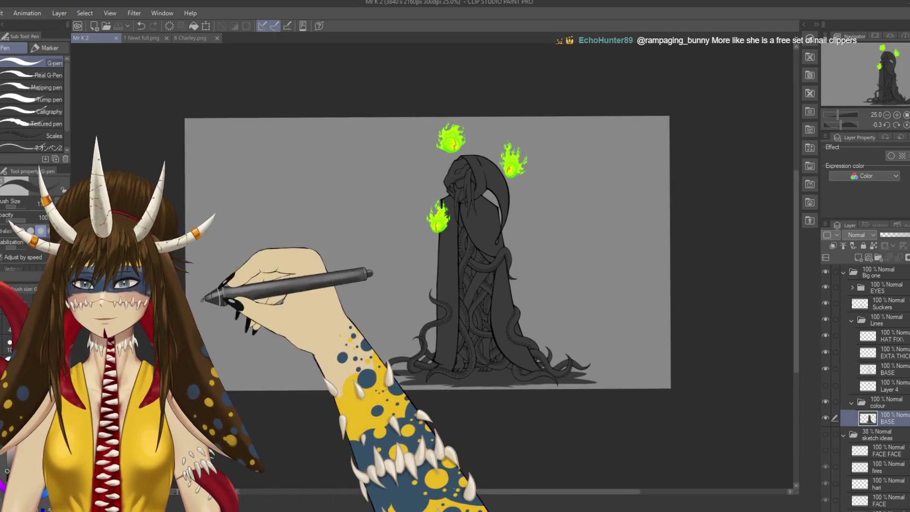